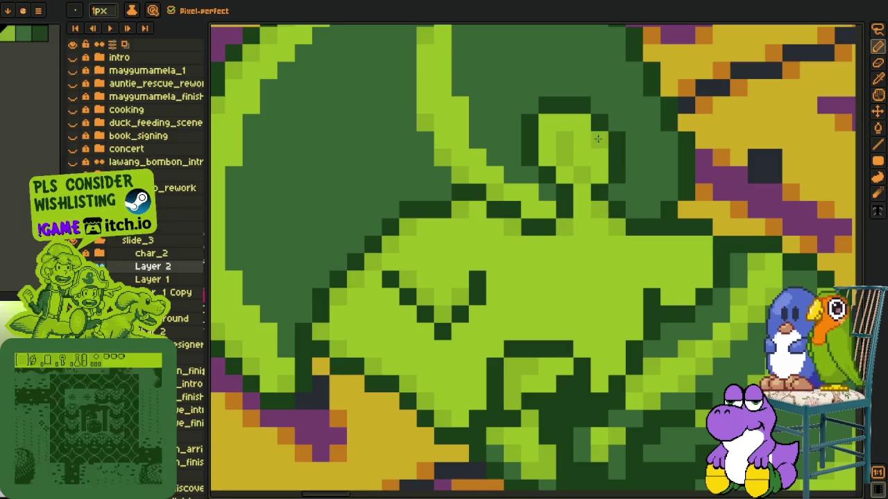
- Paint a light-green highlight along the edge of the character's head
drag(681, 232, 518, 271)
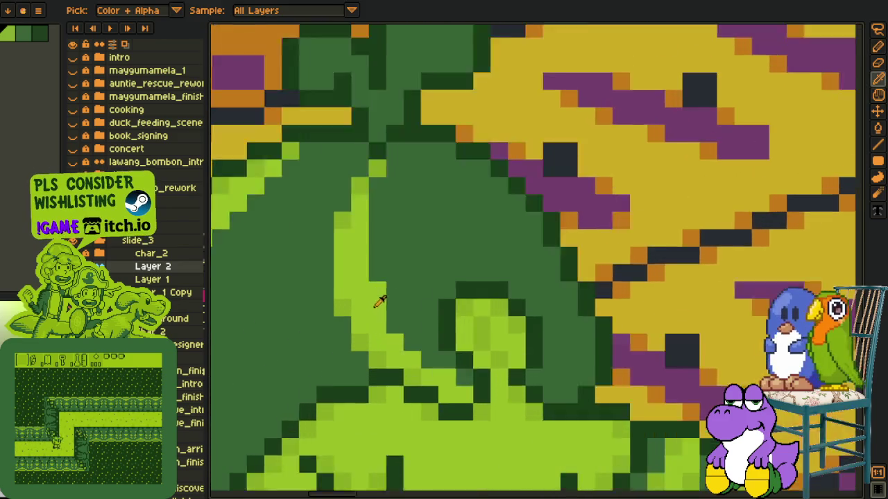
scroll(374, 284, up, 1)
drag(374, 277, 478, 404)
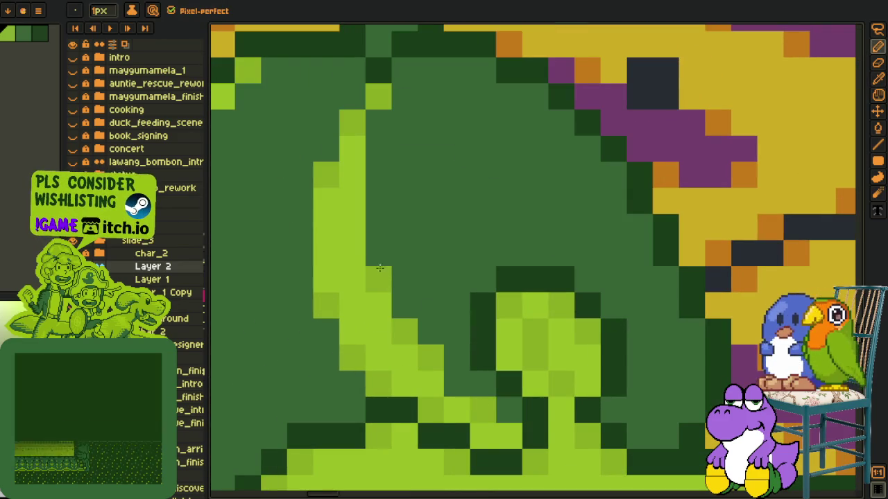
key(alt)
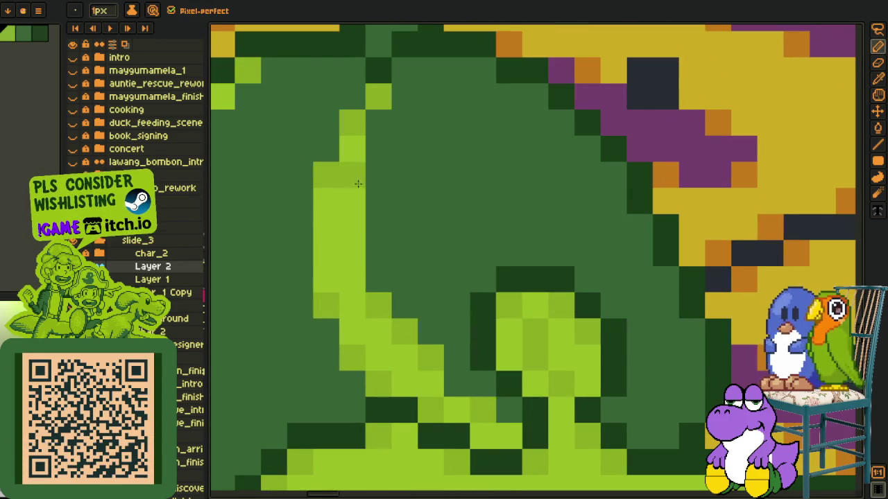
scroll(374, 312, down, 3)
scroll(390, 298, up, 2)
scroll(356, 373, up, 1)
- Add a diagonal run of mid-green pixels on the head and sample the artwork's dark green
key(b)
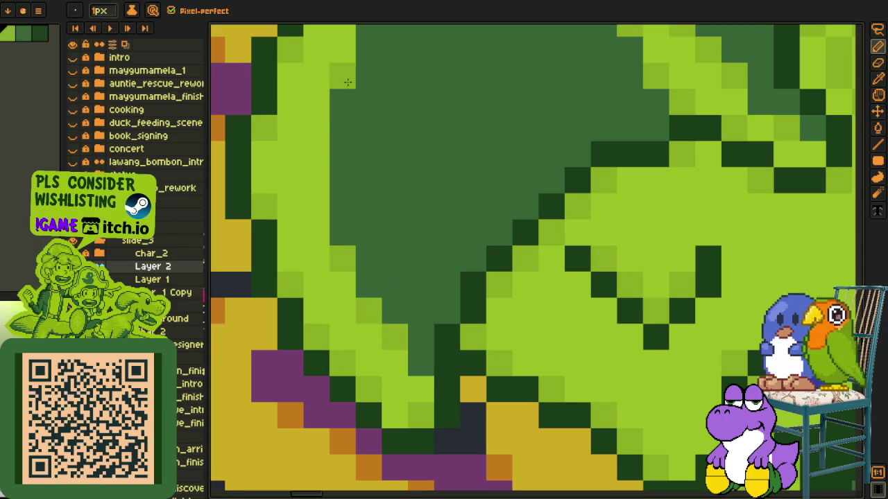
drag(343, 78, 327, 341)
drag(381, 204, 501, 106)
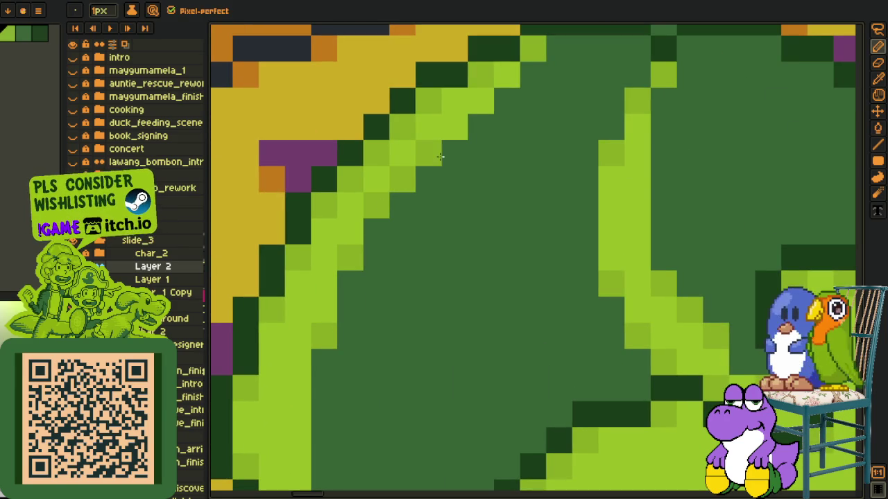
key(ctrl+z)
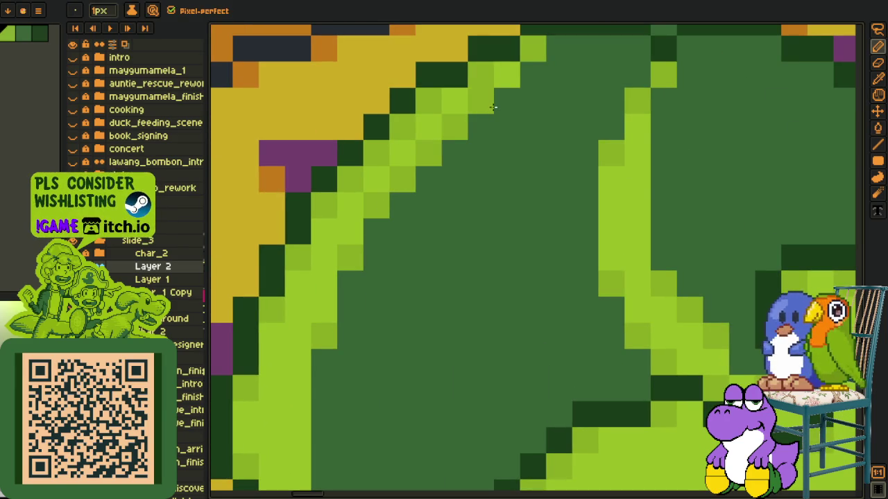
alt+click(476, 93)
- Paint light-green highlight pixels on the sprout tip
scroll(503, 81, down, 4)
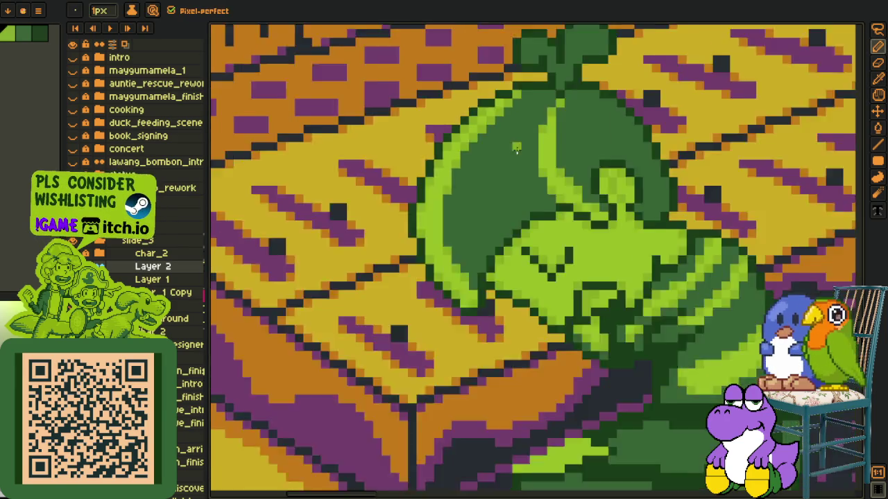
scroll(503, 81, down, 1)
scroll(507, 299, up, 2)
scroll(506, 298, up, 3)
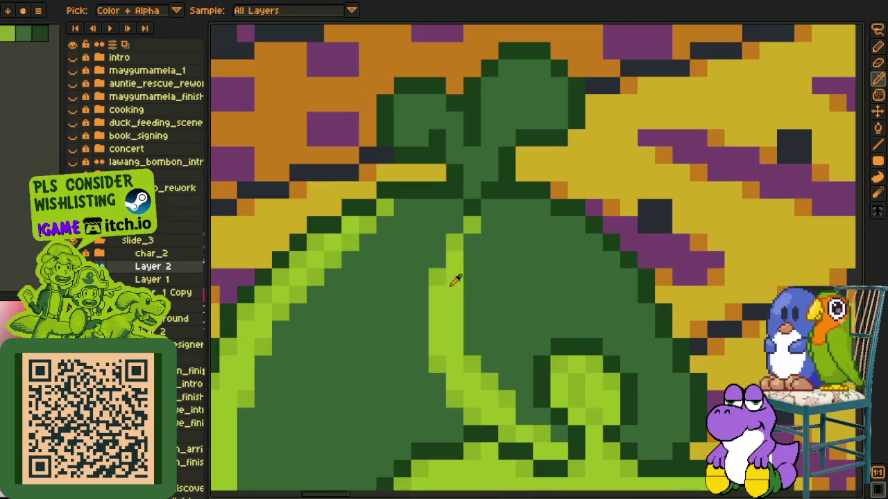
scroll(486, 195, up, 2)
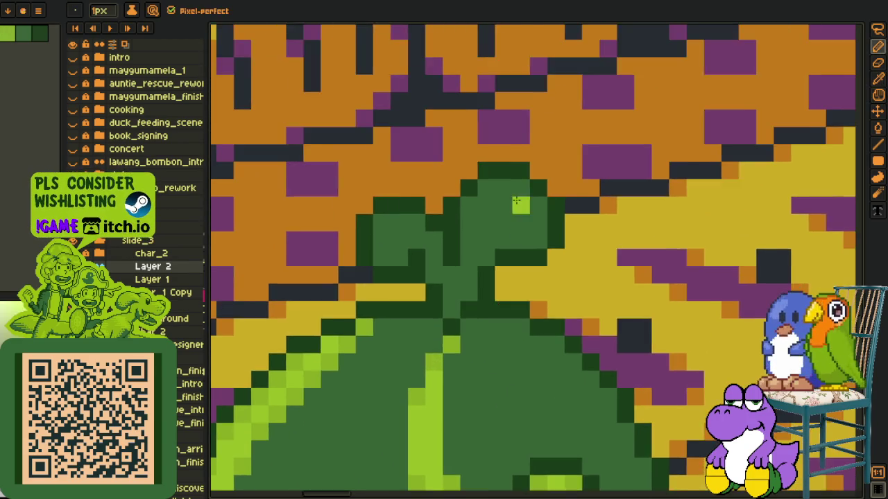
mouse_move(466, 181)
mouse_down()
mouse_move(509, 190)
mouse_move(527, 231)
mouse_up()
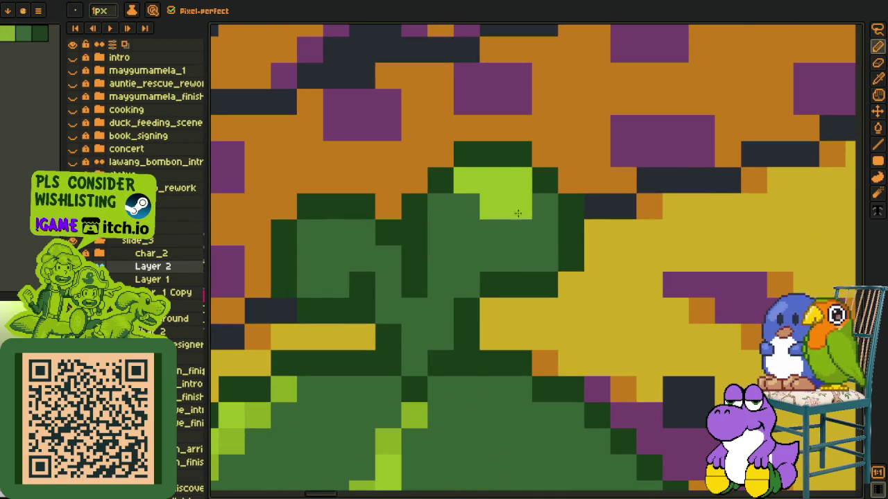
alt+click(527, 231)
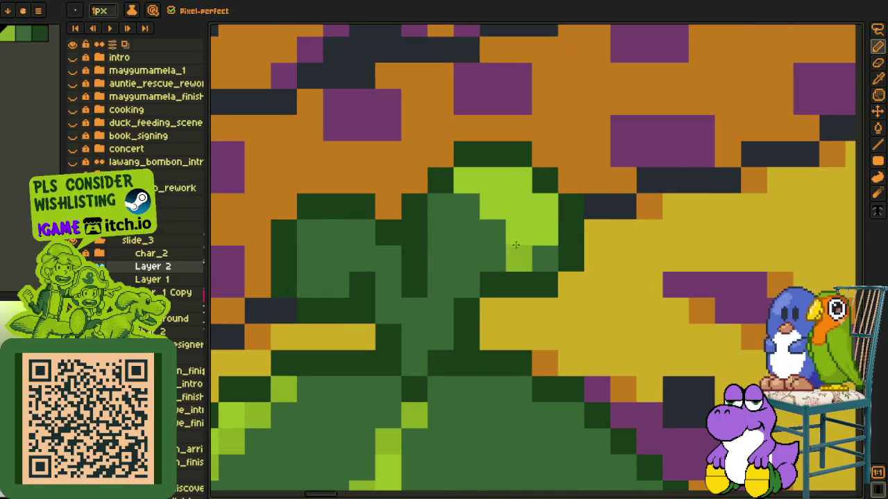
mouse_move(527, 231)
mouse_down()
mouse_move(548, 204)
mouse_move(492, 206)
mouse_move(493, 233)
mouse_up()
click(466, 180)
- Add more light-green highlight pixels beside the sprout, using green sampled from the sprout
click(438, 239)
key(alt)
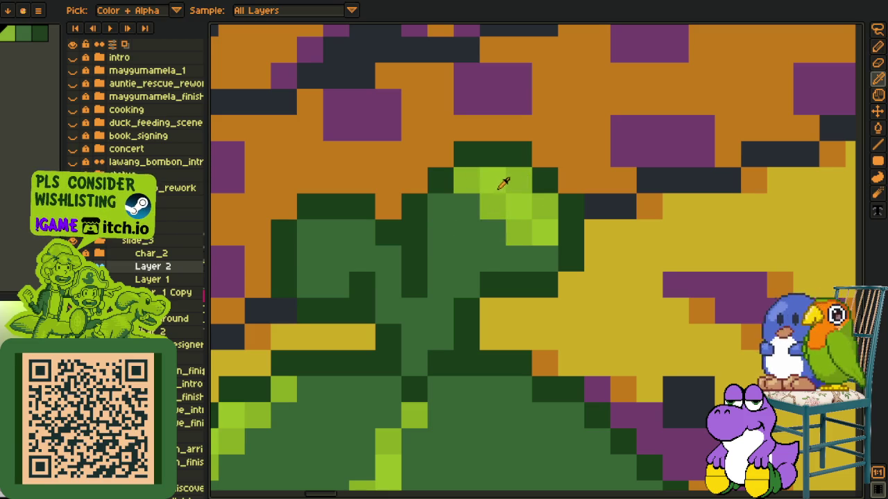
alt+click(505, 185)
mouse_move(362, 232)
mouse_down()
mouse_move(311, 231)
mouse_move(310, 285)
mouse_up()
scroll(309, 285, down, 1)
scroll(347, 293, down, 1)
scroll(337, 279, up, 2)
- Paint three dark-green pixel blocks as sprout touch-ups
click(361, 257)
click(309, 257)
click(309, 309)
scroll(308, 309, down, 3)
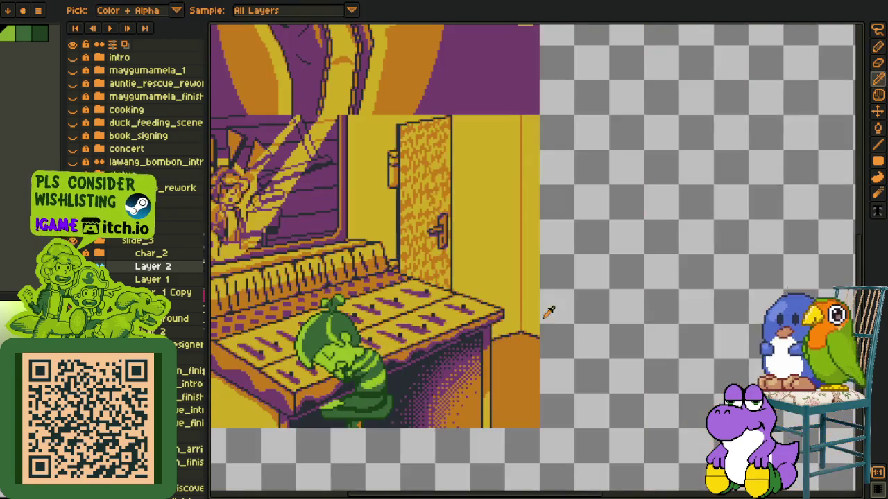
- Save the current shading work
scroll(549, 303, down, 1)
scroll(486, 388, up, 1)
key(ctrl+s)
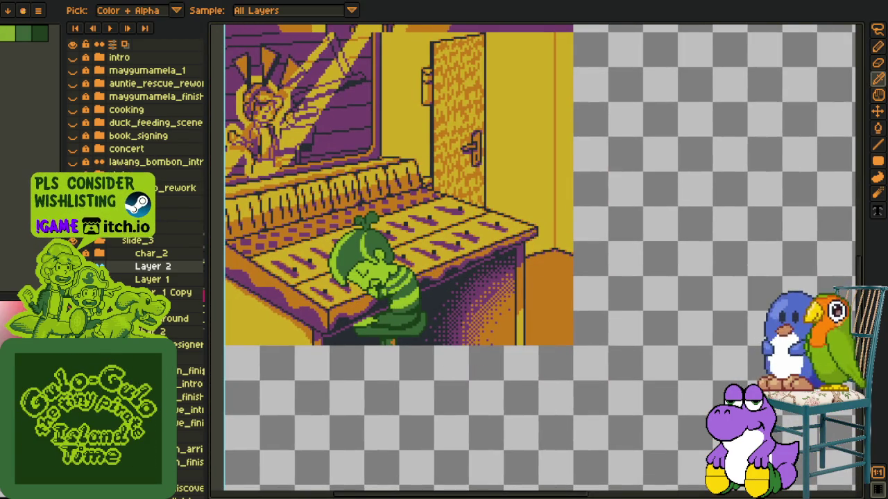
scroll(409, 305, up, 1)
scroll(416, 312, up, 2)
scroll(473, 328, up, 3)
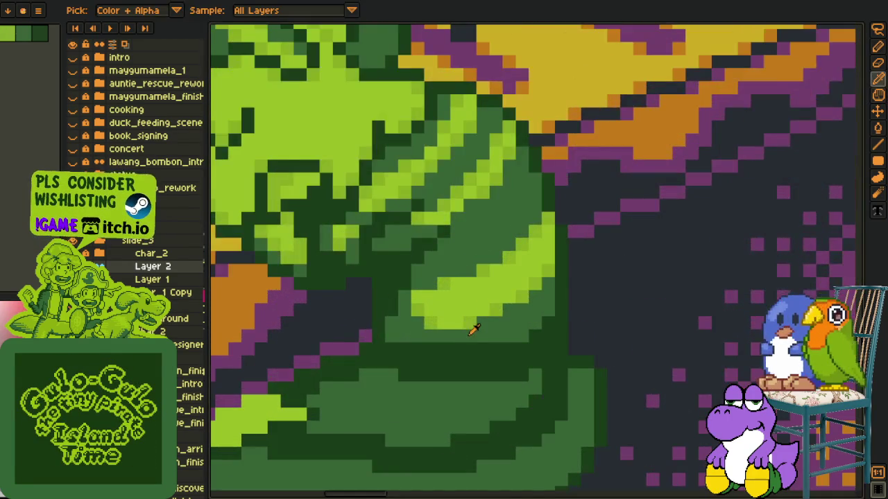
scroll(473, 329, up, 1)
- Repaint stray light-green body pixels medium green and save again
key(b)
alt+click(399, 314)
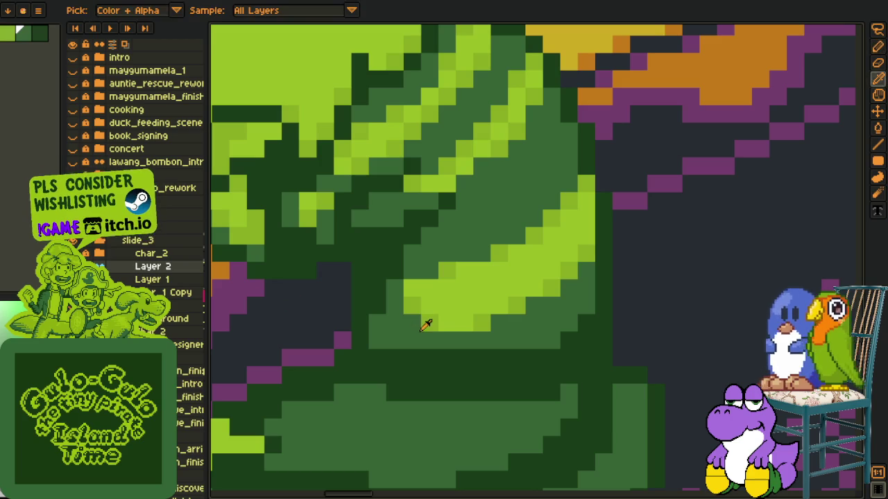
drag(425, 323, 443, 326)
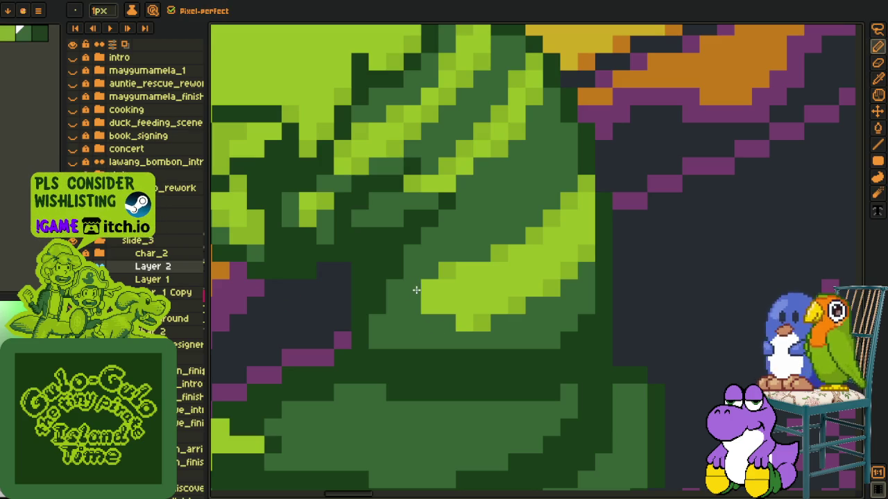
alt+click(476, 319)
scroll(432, 306, down, 5)
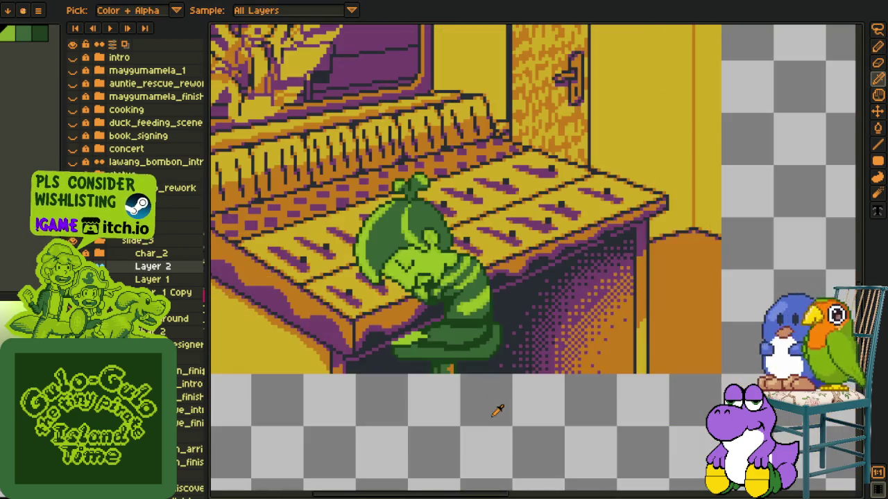
key(ctrl+s)
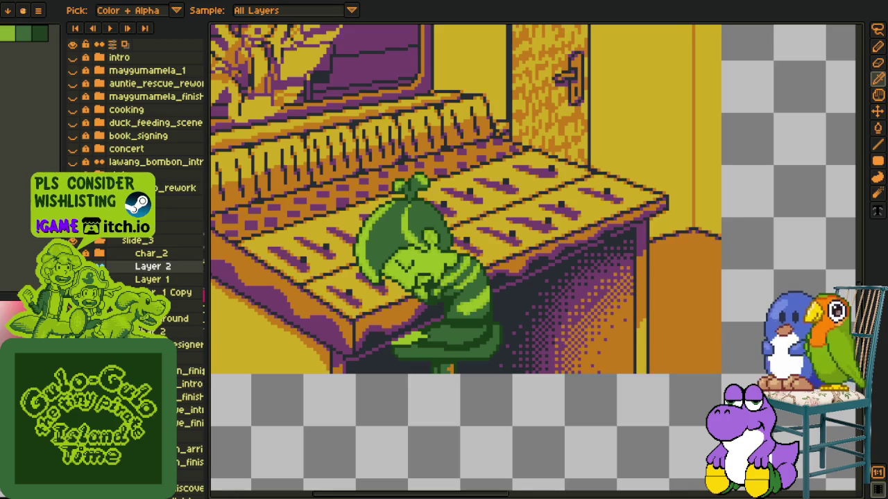
- Merge Layer 2 down into Layer 1, then Layer 1 down into char_1 Copy
right_click(144, 269)
click(188, 345)
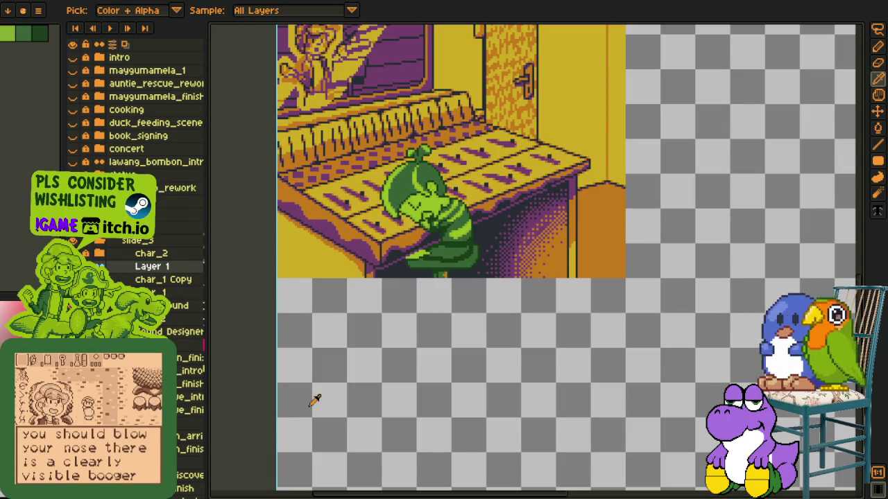
key(shift+o)
click(680, 264)
key(o)
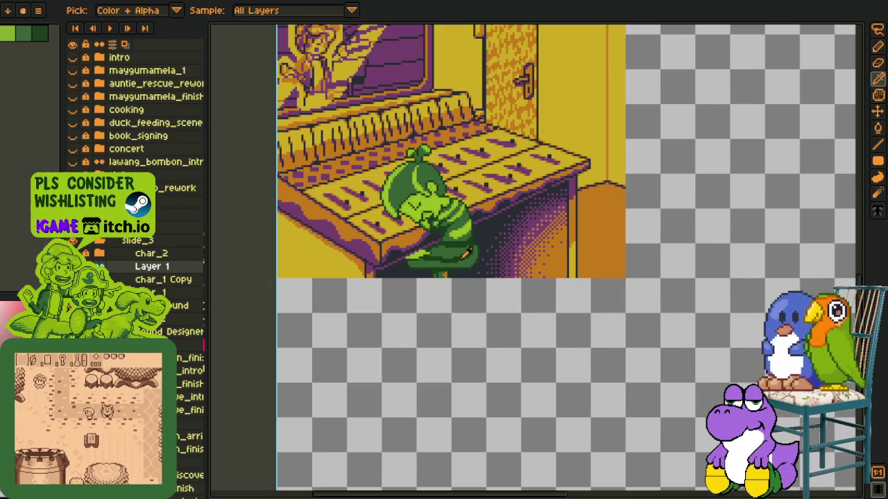
right_click(163, 277)
click(208, 348)
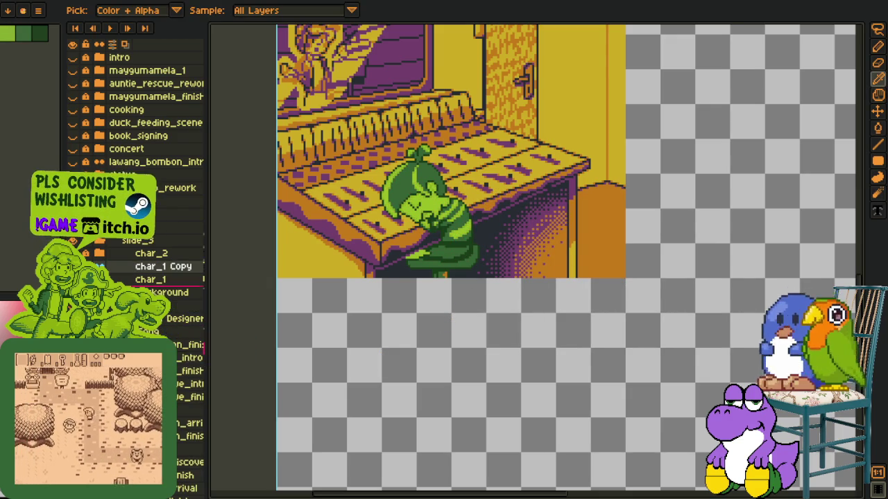
- Apply four passes of red outline around the character
key(shift+o)
click(680, 219)
key(shift+o)
click(680, 219)
key(shift+o)
click(678, 219)
key(shift+o)
click(679, 219)
- Add one more red outline pass, then make the red outline semi-transparent with Replace Color
scroll(455, 276, up, 1)
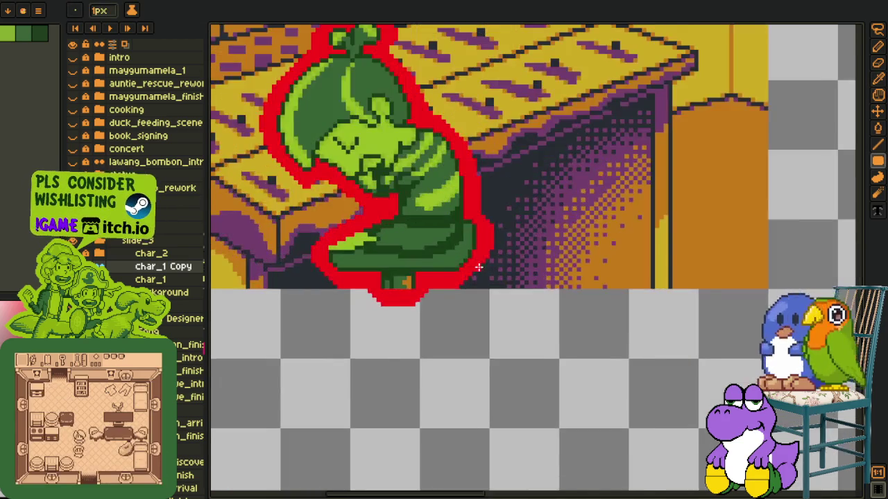
scroll(454, 276, down, 2)
scroll(456, 283, up, 1)
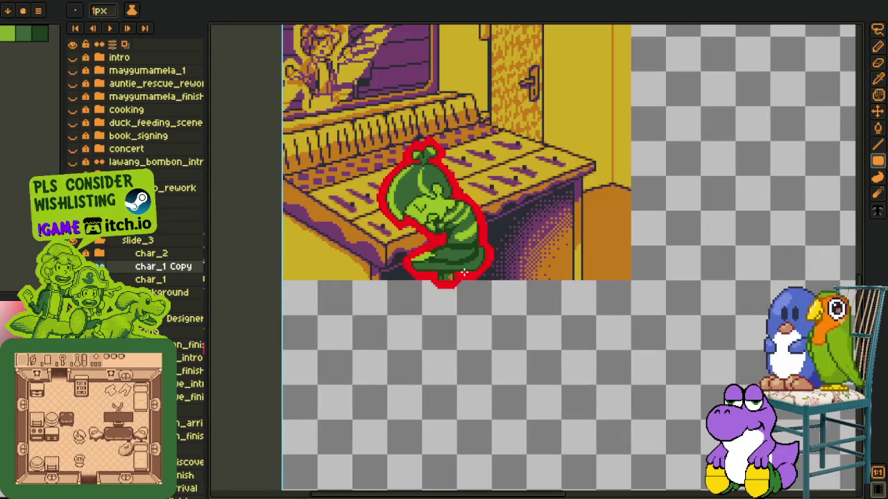
key(shift+o)
click(679, 218)
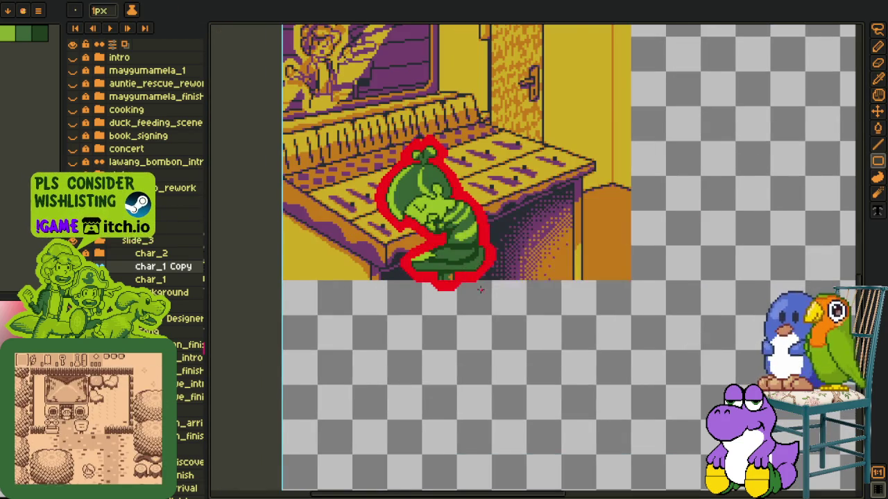
scroll(461, 272, up, 1)
key(i)
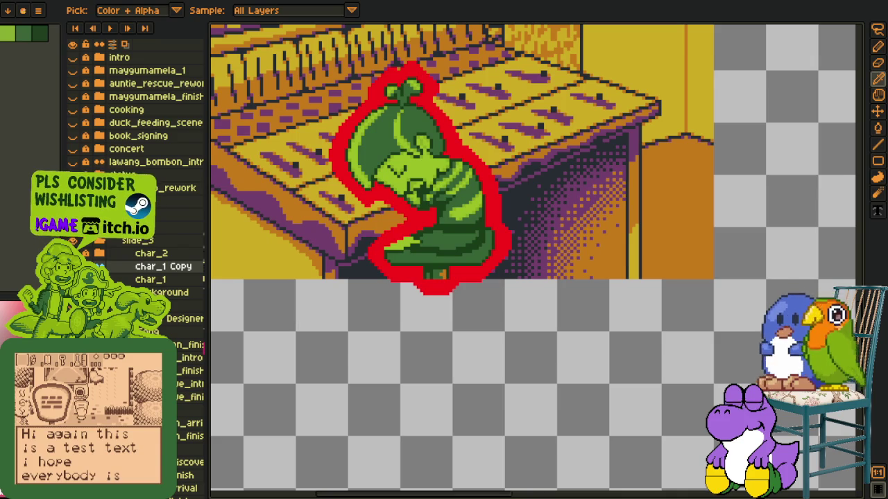
key(shift+r)
click(353, 390)
- Select a rectangular strip below the character
key(m)
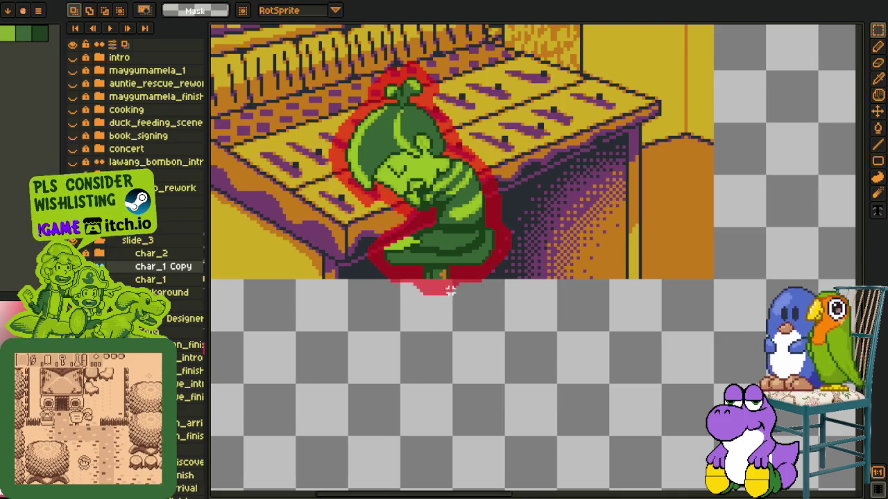
scroll(450, 297, up, 2)
drag(367, 287, 714, 437)
scroll(688, 373, down, 1)
scroll(689, 373, down, 2)
scroll(659, 301, up, 1)
scroll(488, 311, up, 1)
scroll(408, 364, up, 1)
- Erase red outline pixels along the character's base and up its edge
key(e)
drag(409, 365, 396, 377)
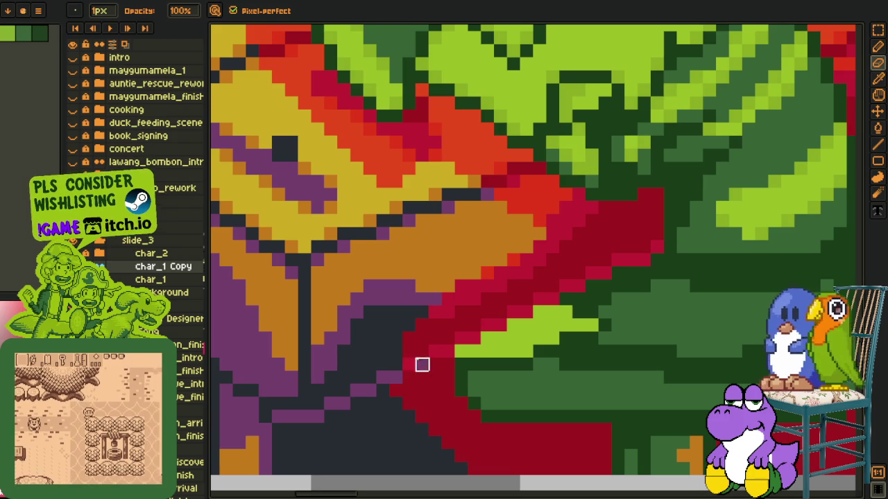
drag(448, 351, 435, 299)
drag(474, 338, 448, 273)
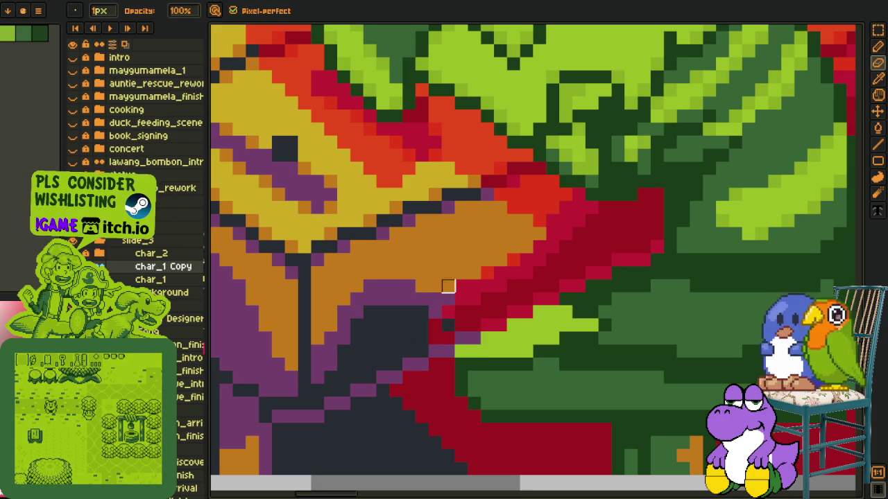
scroll(481, 326, up, 2)
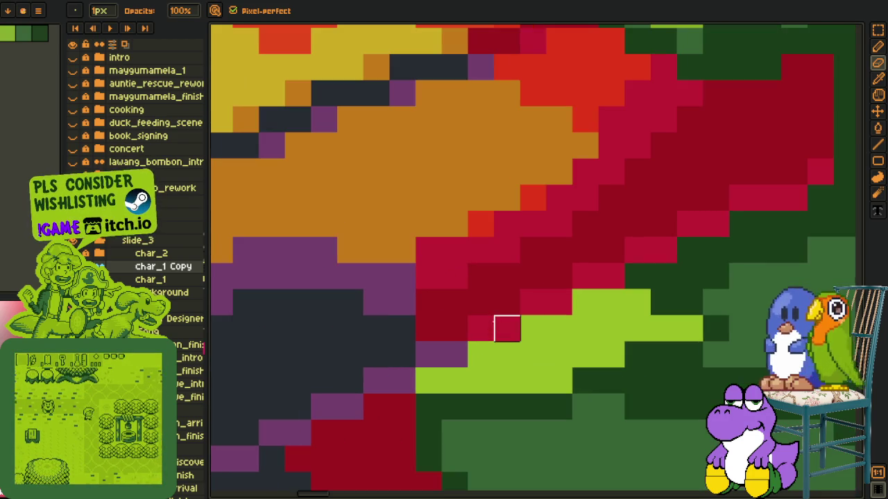
mouse_move(454, 276)
mouse_down()
mouse_move(426, 222)
mouse_move(479, 301)
mouse_move(507, 250)
mouse_move(507, 275)
mouse_move(533, 250)
mouse_up()
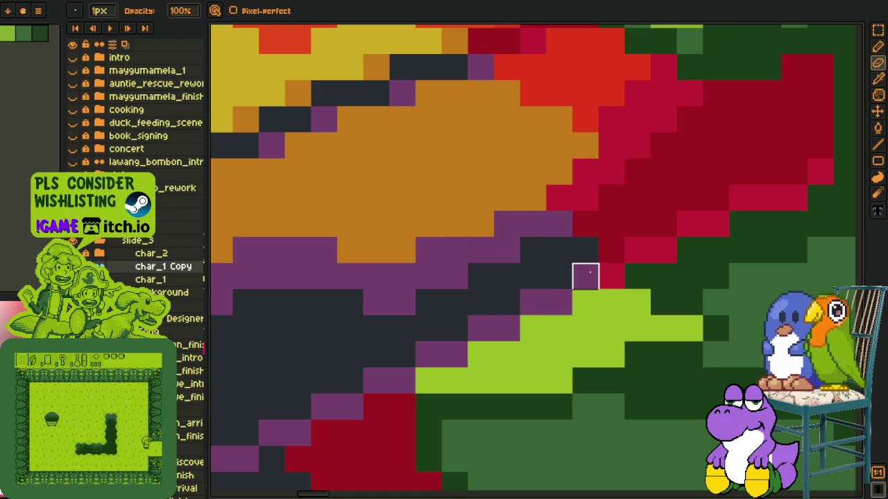
- Bring the character at the desk into view and erase the stray red pixel below it
key(h)
scroll(600, 208, down, 5)
scroll(600, 208, up, 3)
key(e)
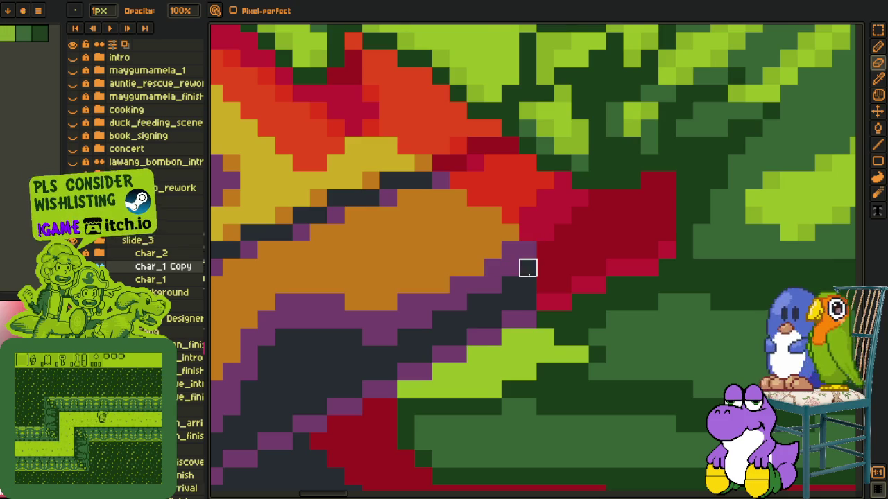
key(h)
scroll(531, 274, down, 4)
drag(572, 267, 364, 337)
scroll(410, 341, up, 2)
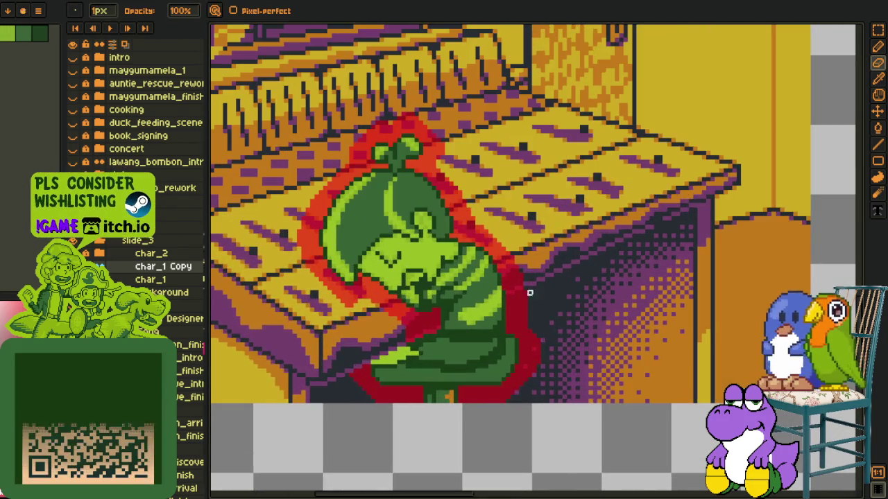
scroll(410, 342, up, 1)
key(e)
scroll(406, 333, up, 1)
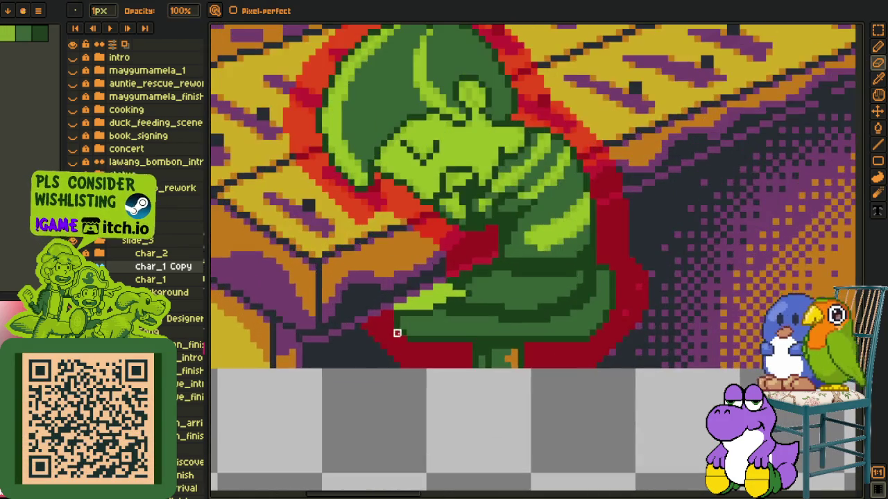
scroll(396, 333, up, 1)
scroll(404, 340, up, 1)
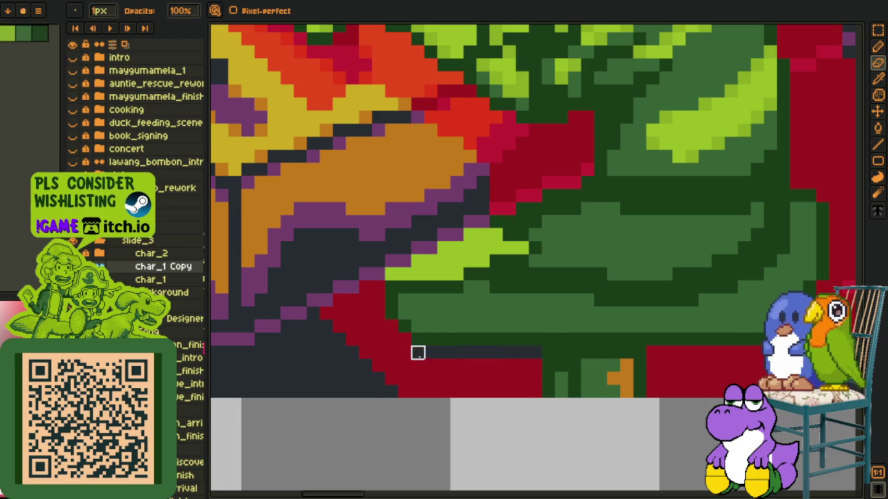
drag(444, 392, 496, 379)
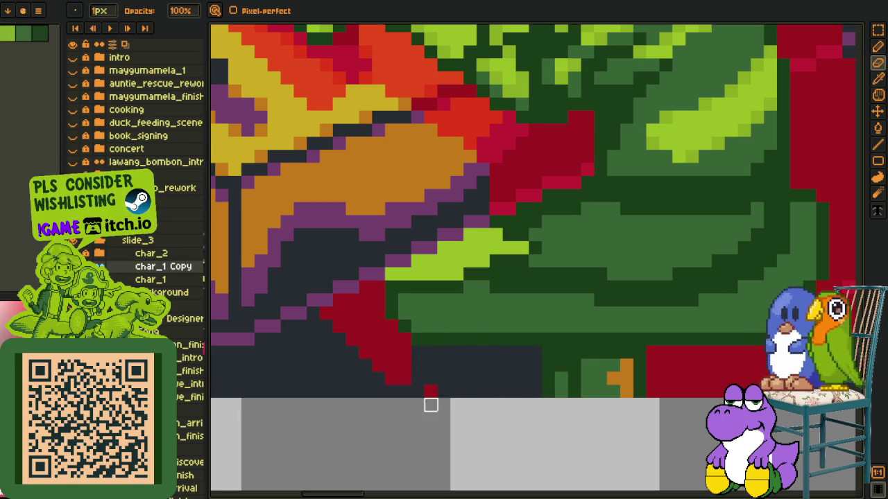
- Erase red outline pixels on the character's right side
scroll(430, 391, down, 2)
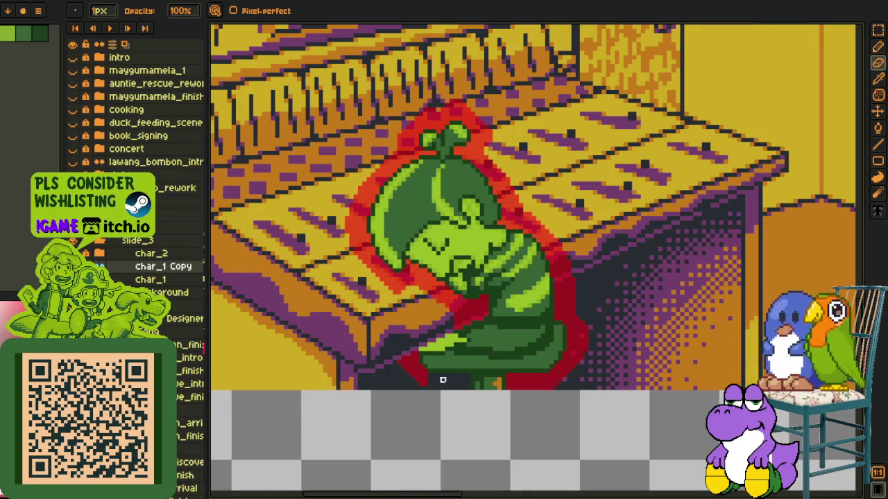
scroll(437, 374, up, 1)
scroll(434, 363, up, 1)
scroll(430, 365, up, 1)
scroll(426, 367, up, 1)
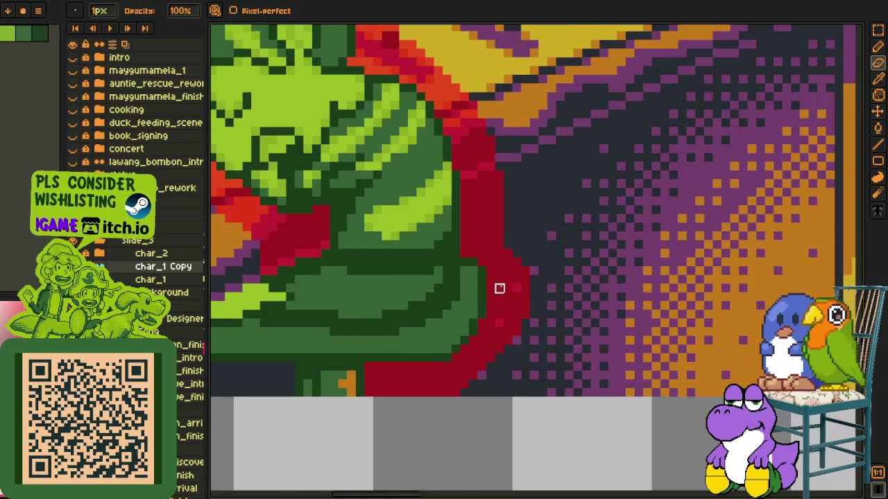
scroll(500, 288, up, 1)
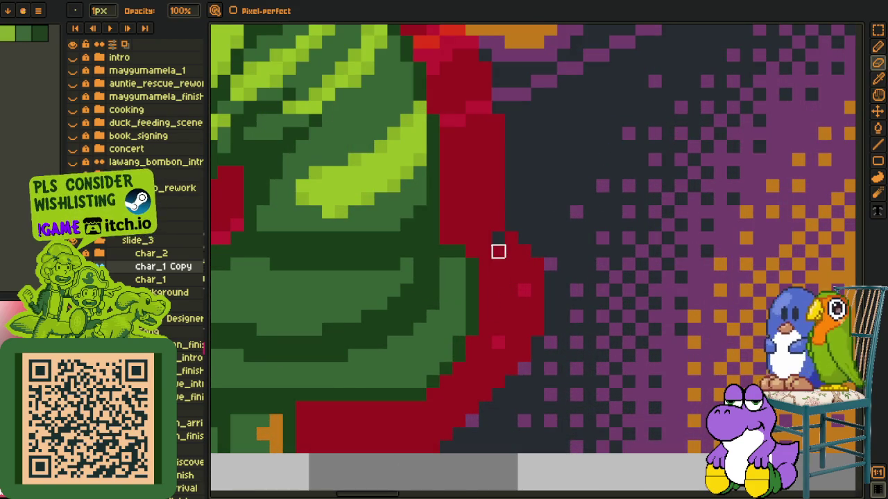
mouse_move(498, 251)
mouse_down()
mouse_move(511, 275)
mouse_move(524, 251)
mouse_up()
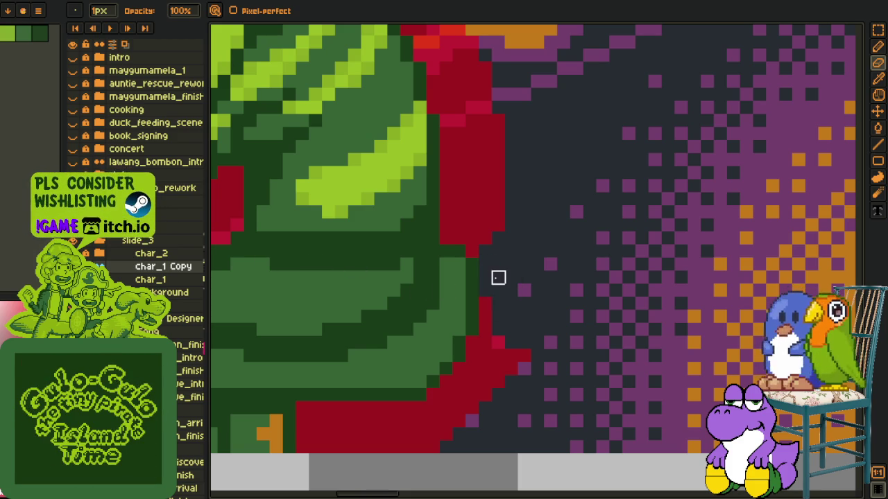
- Trim the lower-right red outline, redraw it beside the body, and erase the bottom block's top row
drag(485, 303, 524, 330)
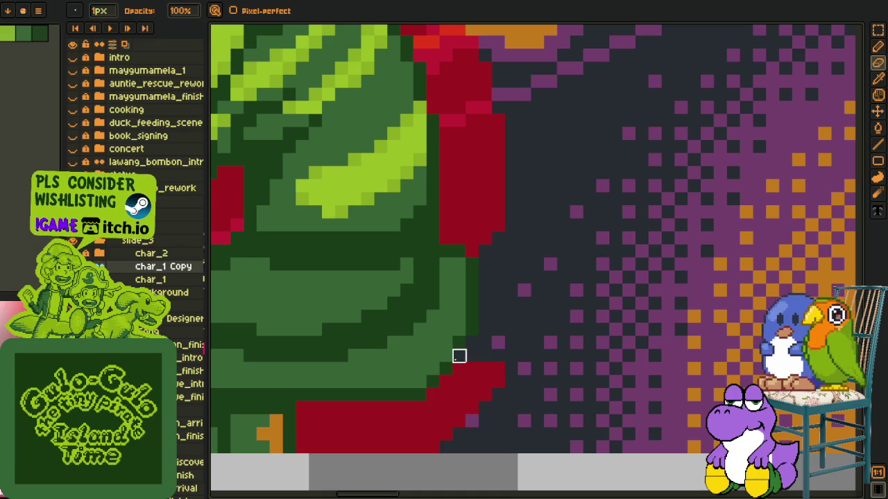
mouse_move(446, 380)
mouse_down()
mouse_move(507, 379)
mouse_move(483, 303)
mouse_move(485, 264)
mouse_move(499, 317)
mouse_move(471, 352)
mouse_move(472, 343)
mouse_up()
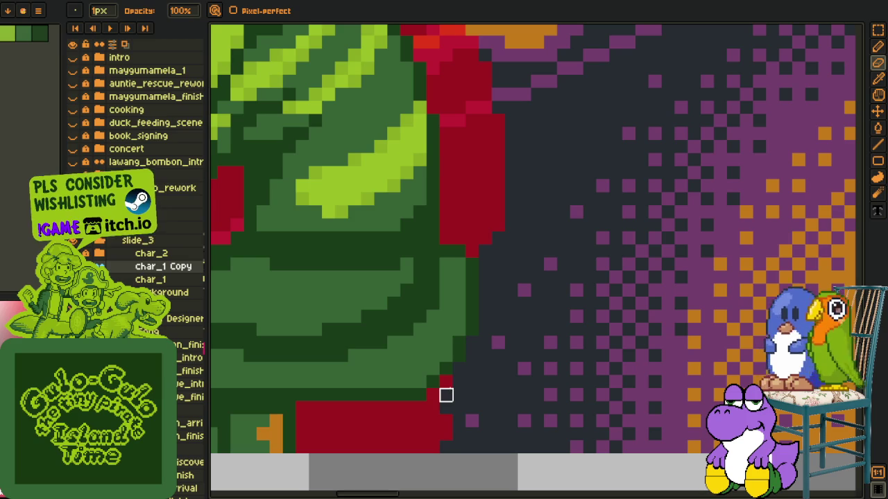
mouse_move(446, 382)
mouse_down()
mouse_move(446, 418)
mouse_move(433, 395)
mouse_up()
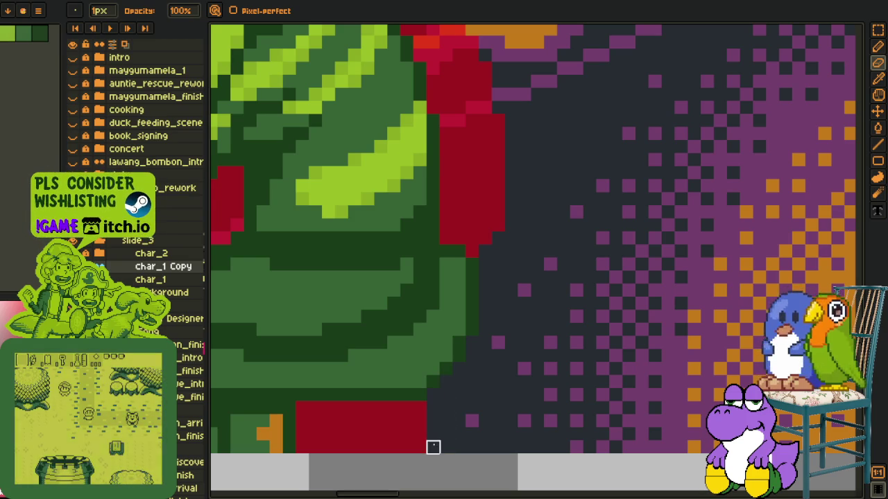
mouse_move(301, 409)
mouse_down()
mouse_move(446, 408)
mouse_move(301, 420)
mouse_move(303, 447)
mouse_move(354, 432)
mouse_move(394, 447)
mouse_up()
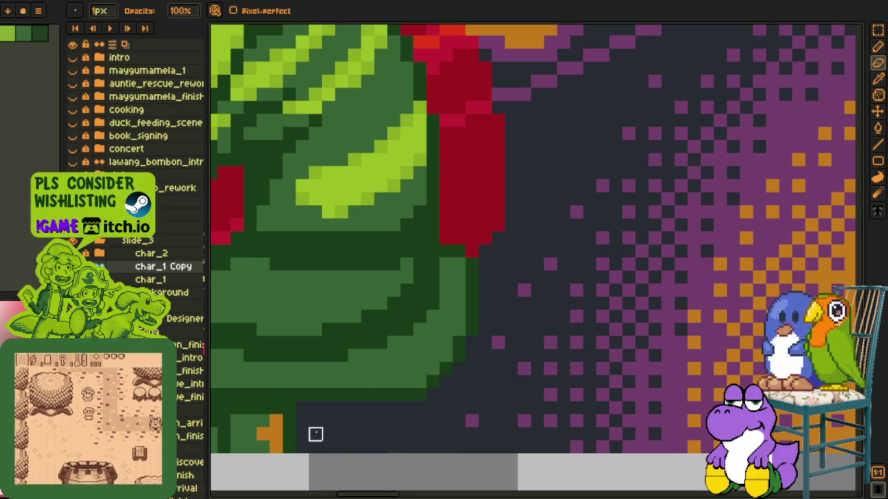
scroll(328, 432, down, 2)
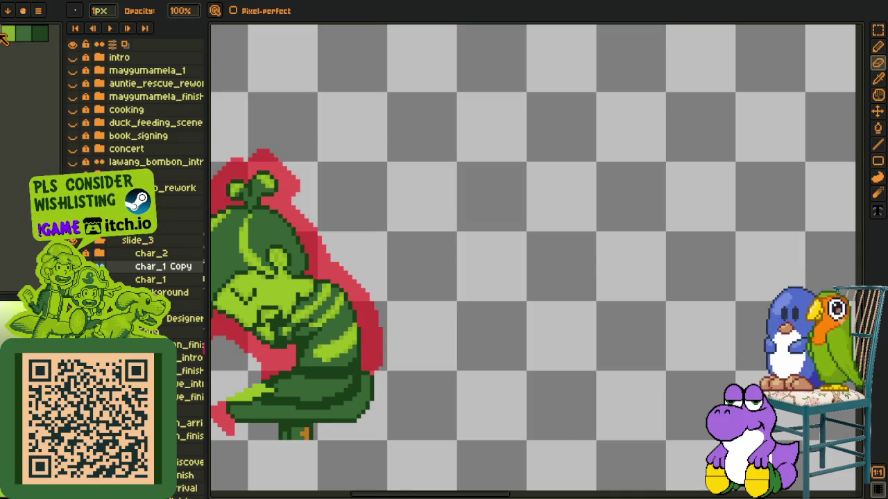
drag(241, 260, 376, 280)
- Recolour the red outline to yellow and make the background layer visible again
key(i)
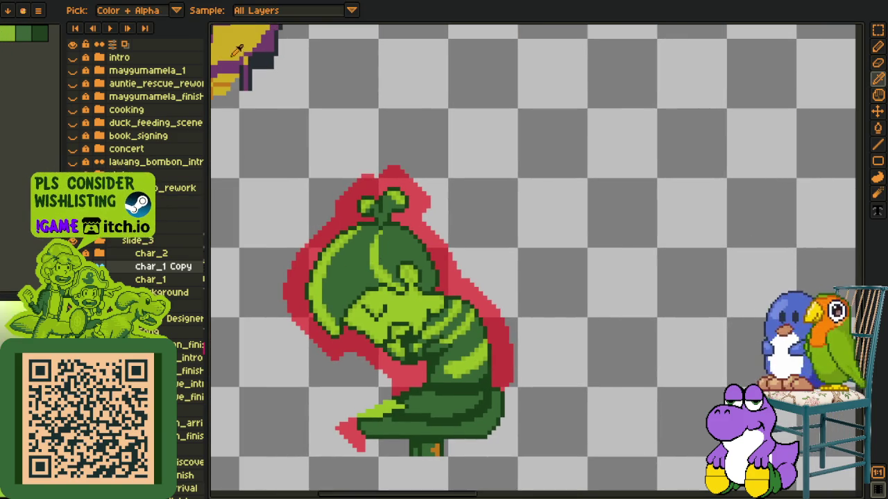
key(shift+r)
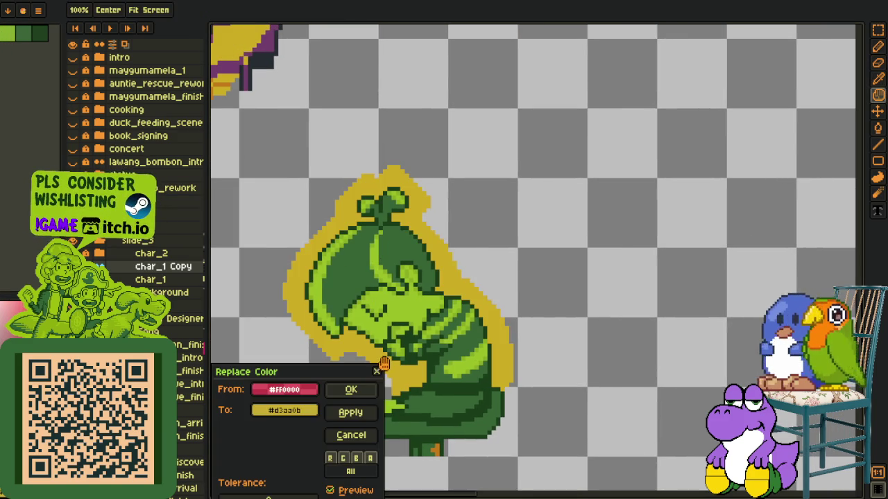
click(348, 388)
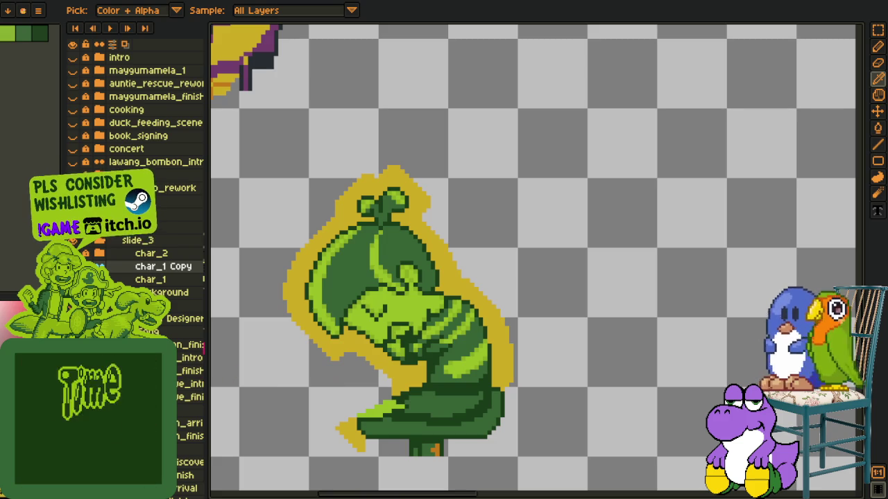
click(72, 292)
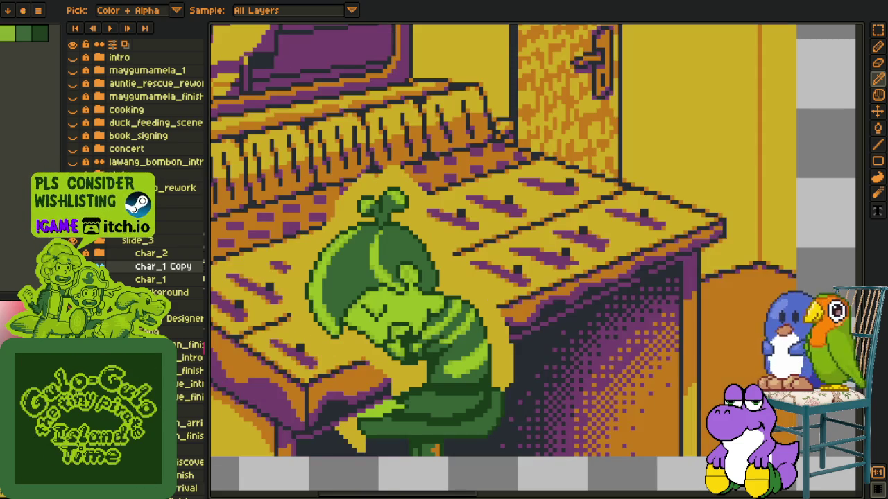
scroll(334, 439, down, 3)
scroll(335, 440, down, 1)
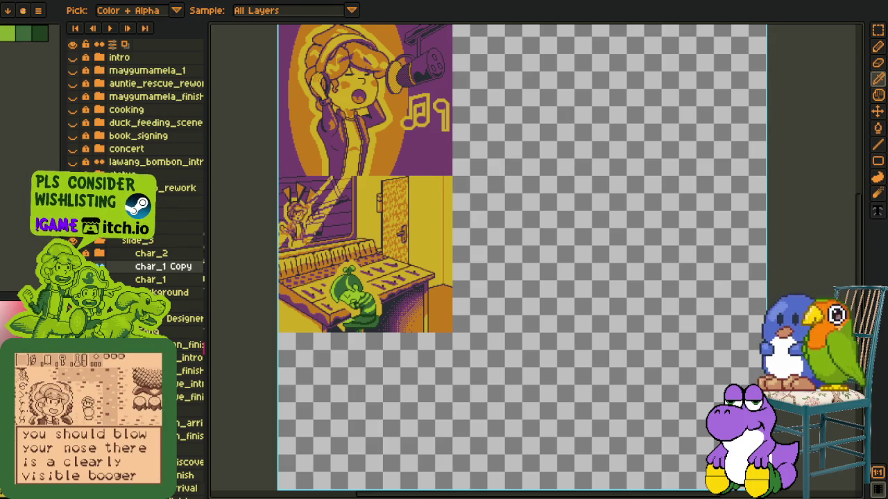
- Add sampled yellow pixels below the character's left edge and reshape the bottom-left notch
key(z)
click(331, 296)
scroll(331, 297, up, 2)
scroll(340, 312, up, 2)
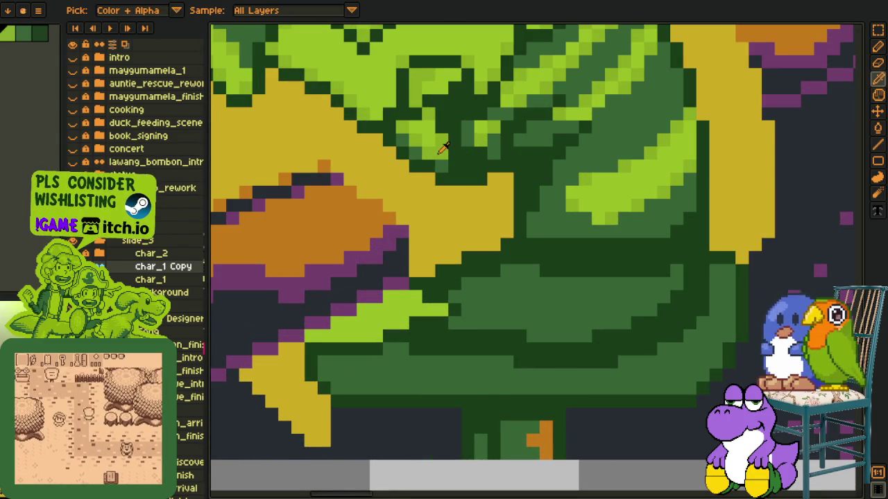
key(b)
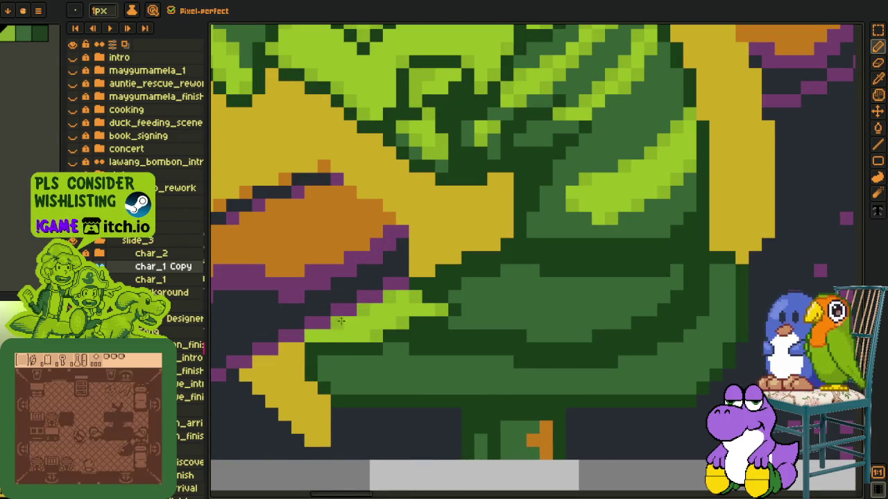
scroll(312, 335, down, 3)
key(i)
scroll(313, 368, down, 1)
scroll(314, 382, up, 1)
scroll(315, 361, up, 1)
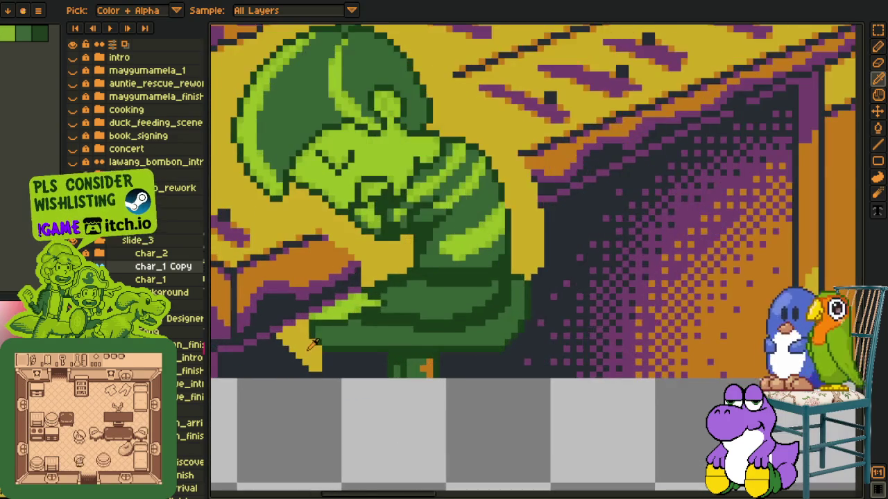
scroll(319, 351, up, 1)
key(b)
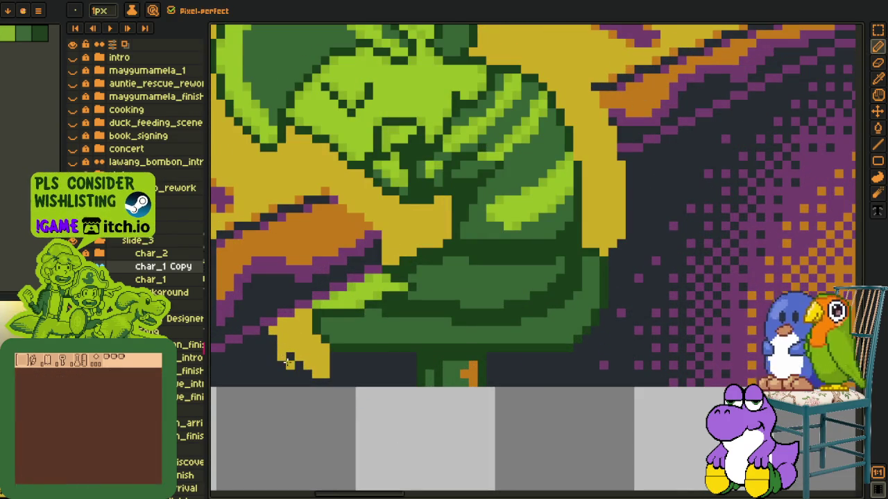
key(i)
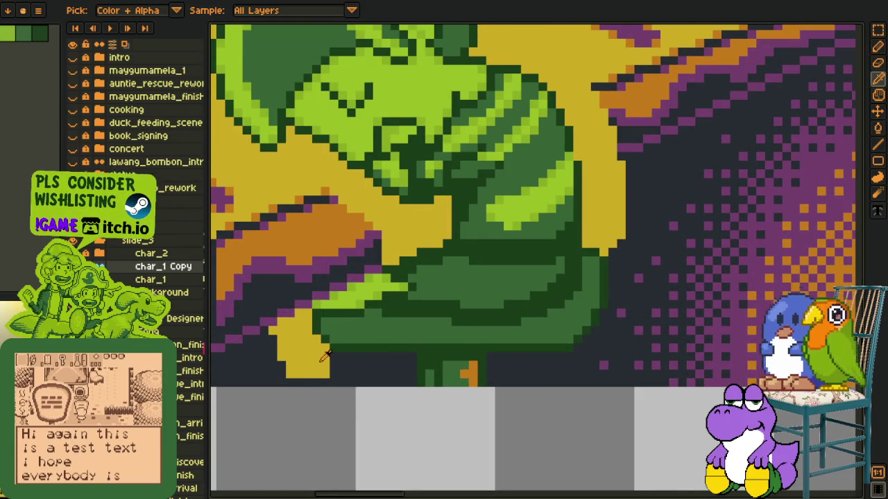
scroll(326, 336, up, 1)
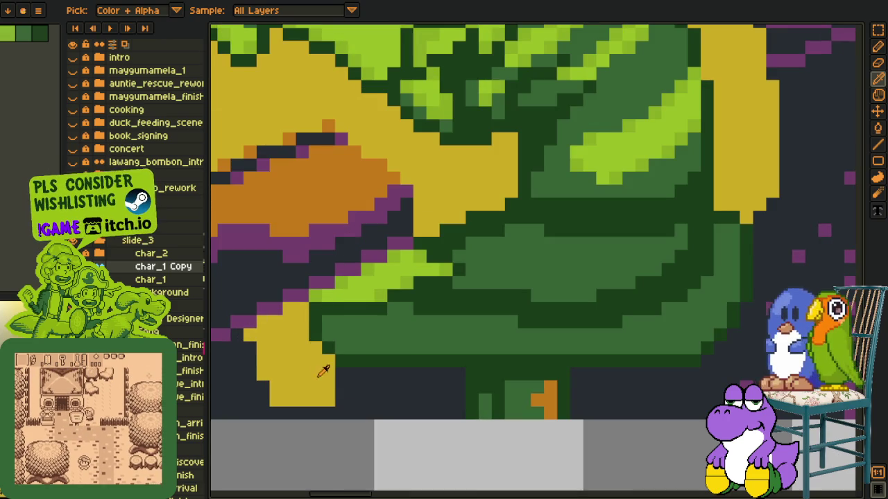
key(b)
mouse_move(347, 371)
mouse_down()
mouse_move(341, 411)
mouse_move(380, 368)
mouse_up()
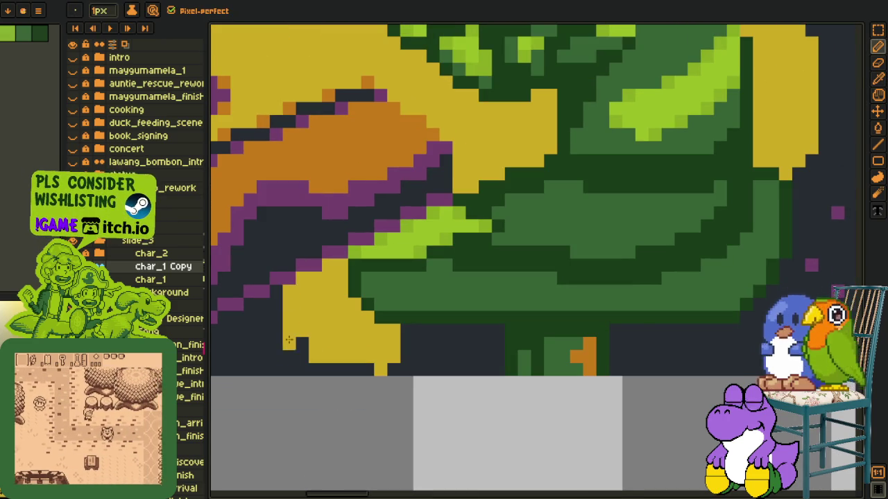
drag(299, 347, 303, 369)
- Draw dark green pixels down the yellow shape's left and bottom, then repaint adjacent yellow
key(i)
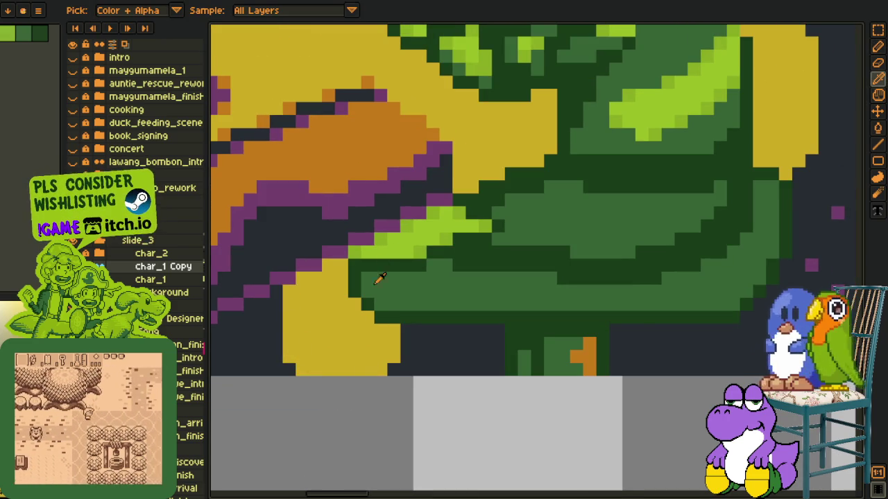
click(423, 256)
key(b)
drag(302, 290, 304, 334)
click(314, 330)
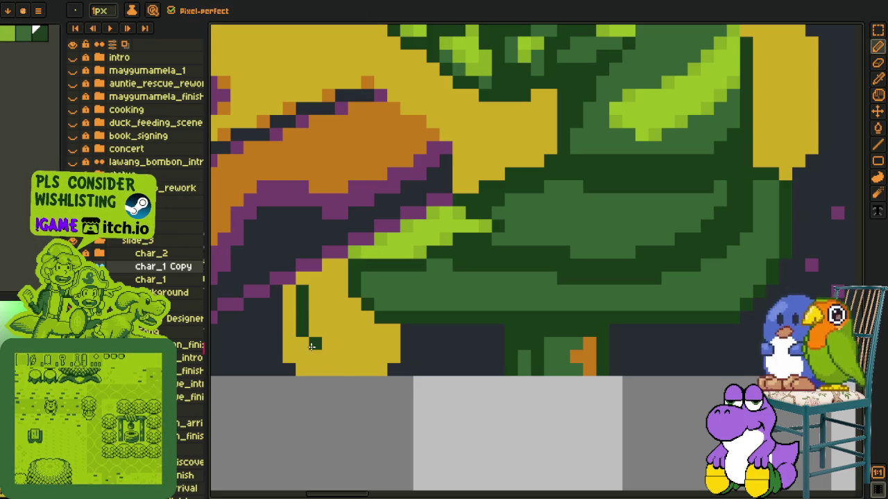
click(361, 368)
drag(381, 343, 381, 327)
click(378, 358)
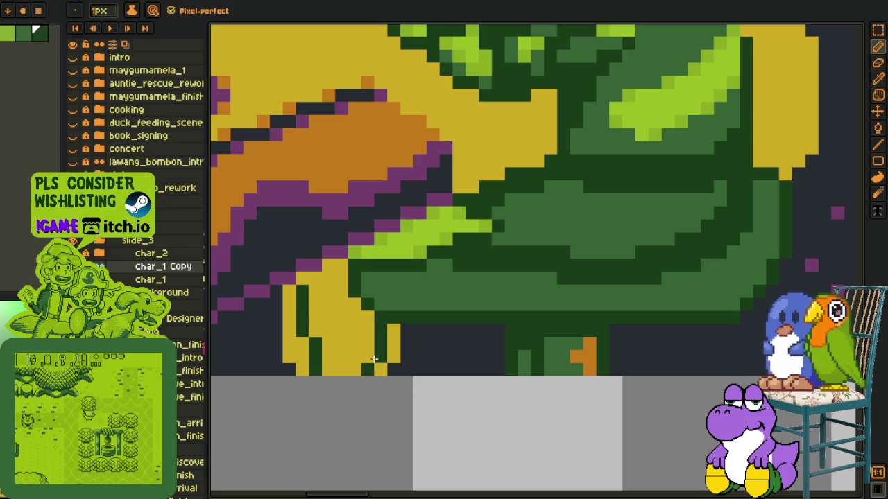
alt+click(393, 334)
drag(400, 337, 407, 354)
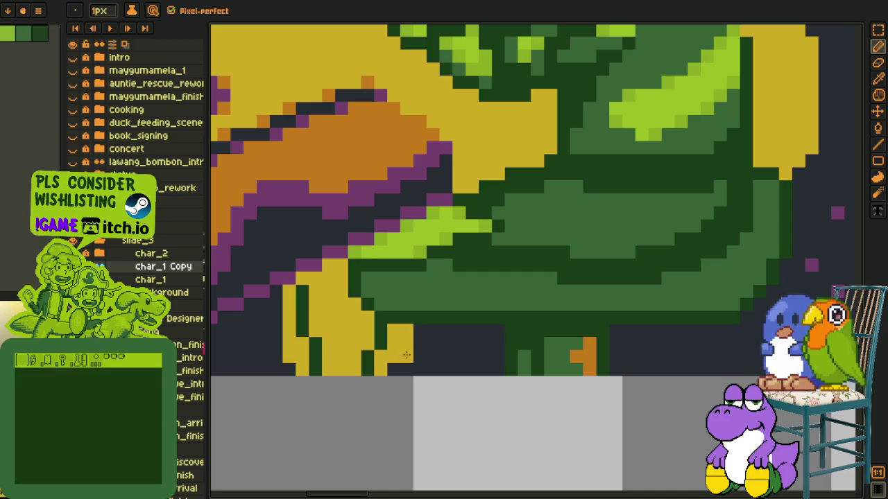
- Select chunks of the yellow outline along the base and shift them into new positions
key(r)
mouse_move(818, 132)
mouse_down()
mouse_move(751, 135)
mouse_move(455, 306)
mouse_move(413, 338)
mouse_move(402, 373)
mouse_move(271, 351)
mouse_move(268, 339)
mouse_up()
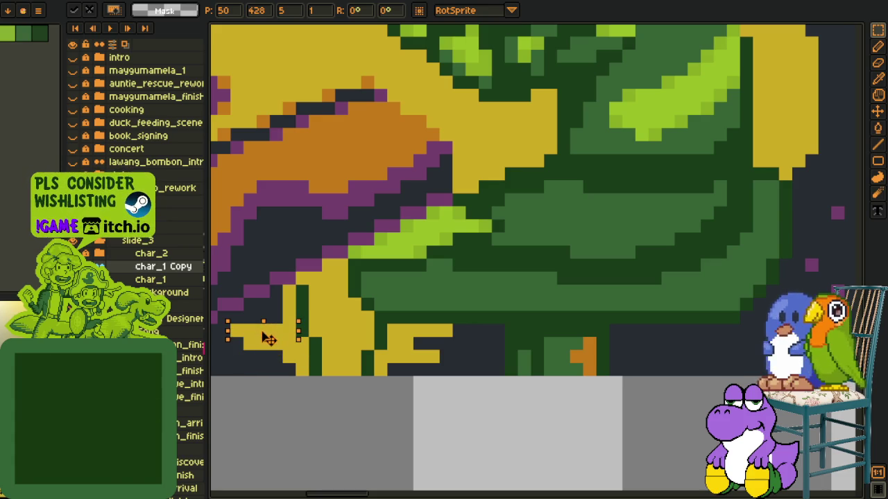
key(h)
scroll(412, 260, down, 2)
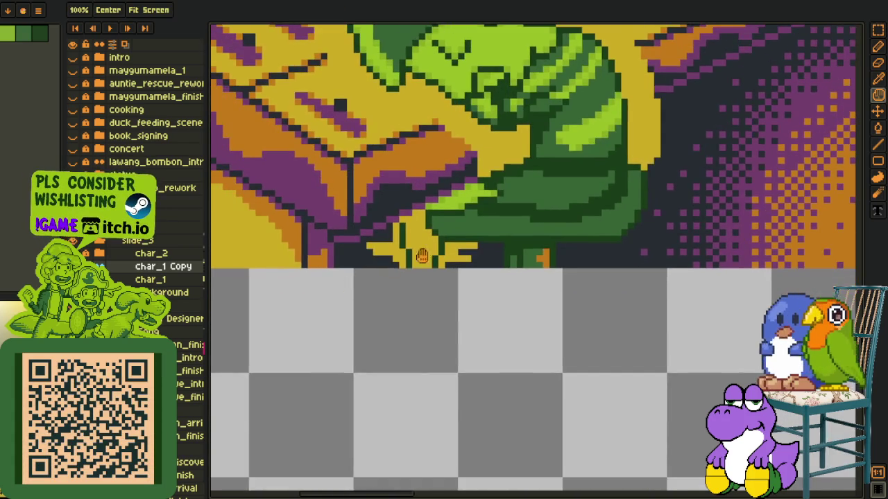
key(o)
scroll(412, 260, up, 3)
key(r)
mouse_move(317, 238)
mouse_down()
mouse_move(405, 254)
mouse_move(385, 288)
mouse_move(366, 291)
mouse_move(570, 300)
mouse_move(567, 257)
mouse_move(355, 223)
mouse_up()
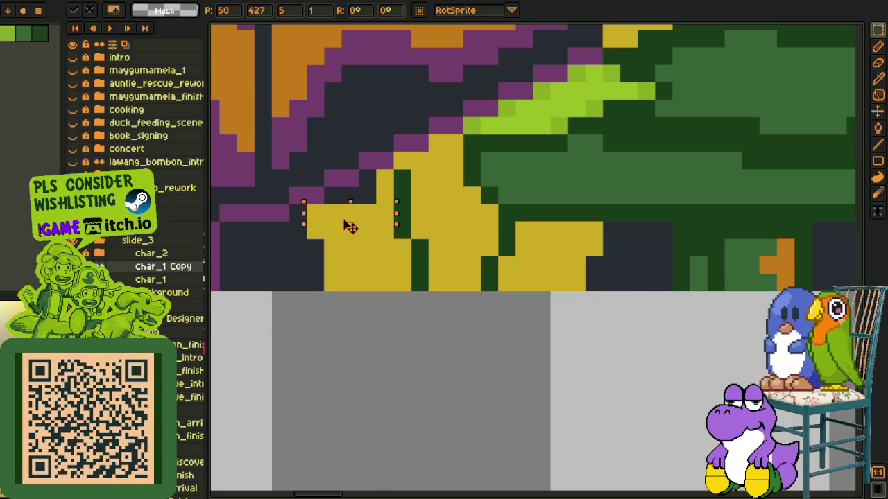
- Redraw the dark diagonal outline step and highlight the top leaf in light green
key(Return)
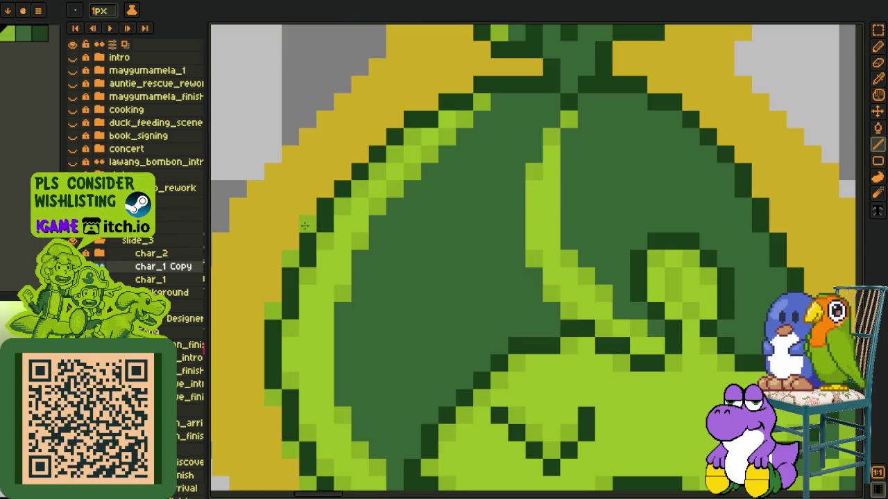
mouse_move(324, 192)
mouse_down()
mouse_move(396, 125)
mouse_move(369, 283)
mouse_up()
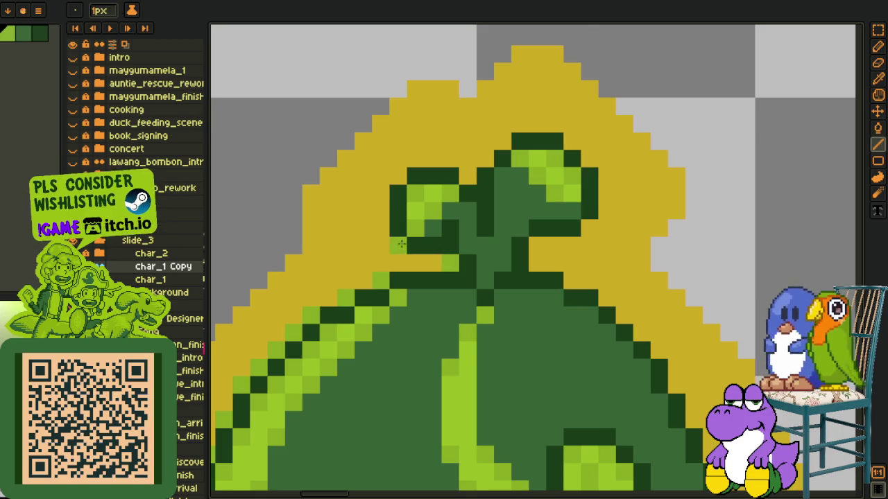
drag(475, 174, 580, 157)
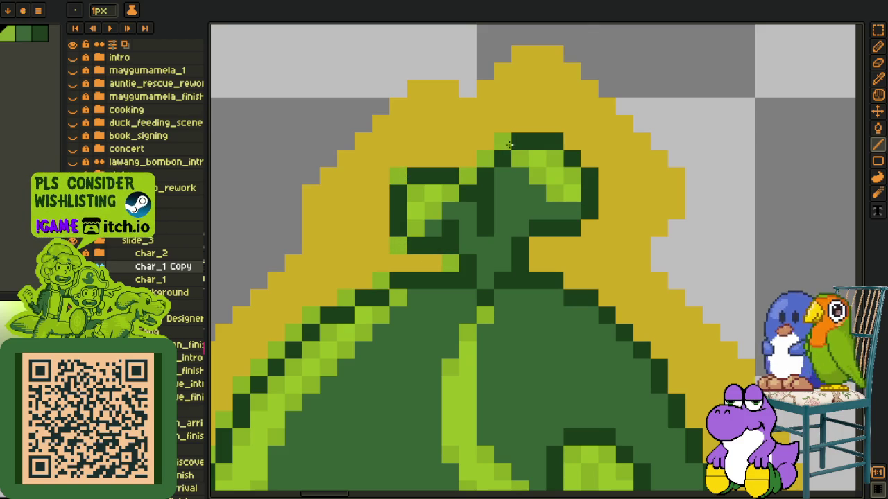
click(589, 228)
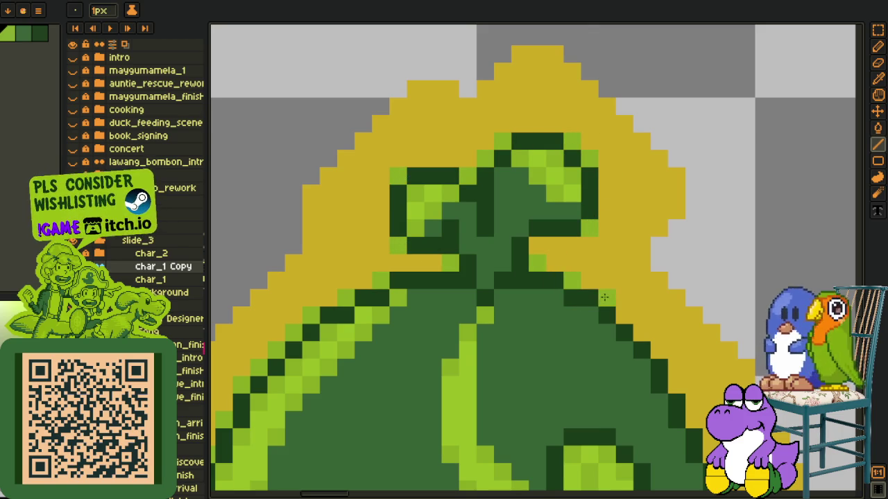
- Edge the dark outline with a run of light-green highlight pixels down its length
drag(605, 297, 438, 222)
drag(404, 188, 439, 223)
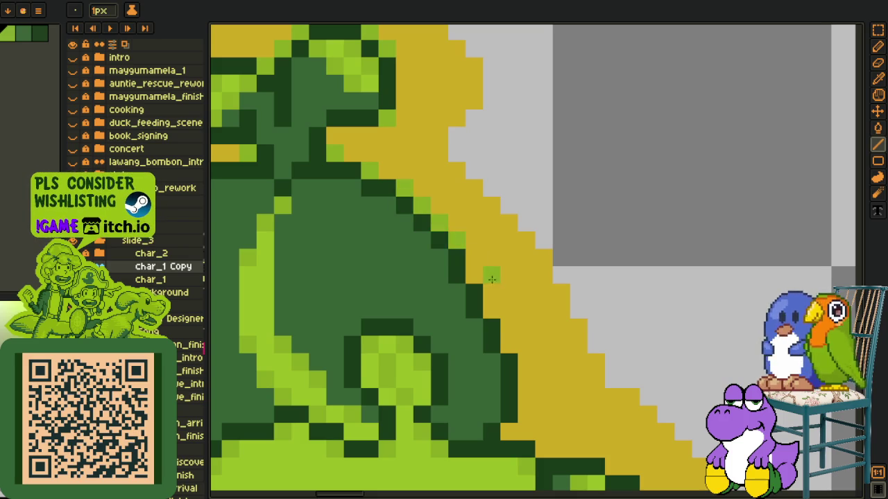
click(491, 309)
click(508, 344)
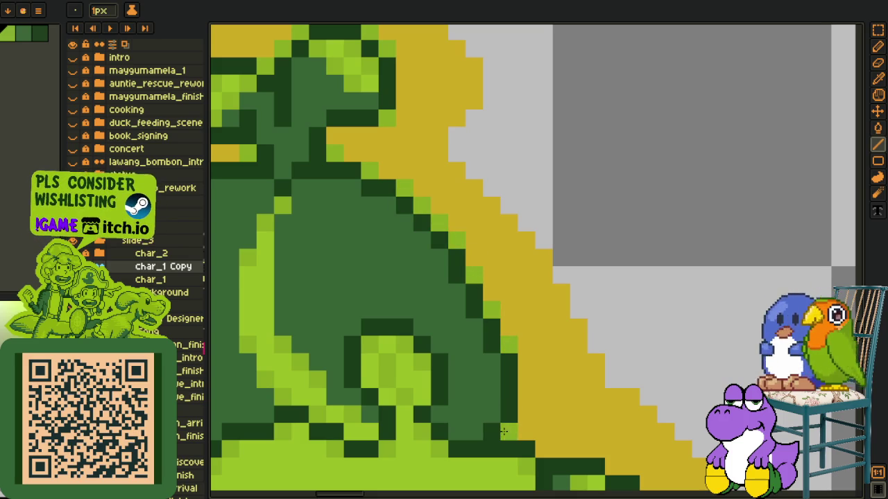
drag(504, 432, 335, 206)
click(377, 223)
click(444, 241)
click(496, 258)
click(488, 262)
click(497, 278)
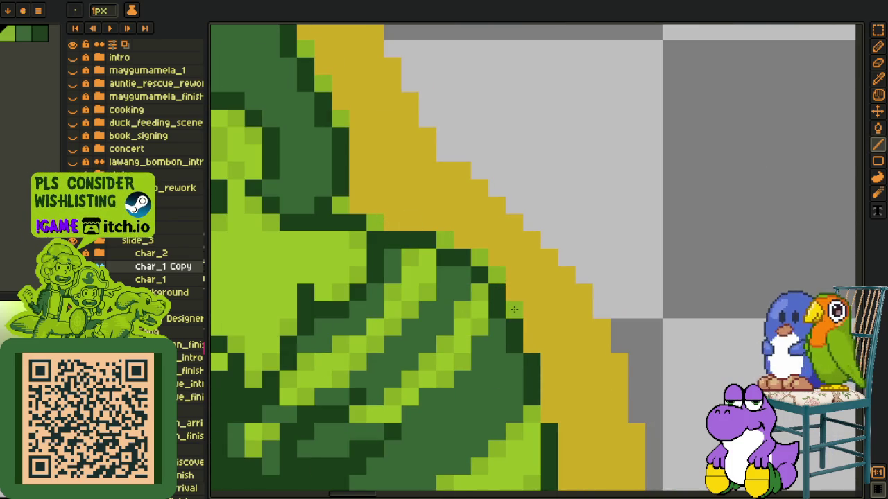
- Paint light-green pixels over the yellow outline at the body's right edge, fixing one misplaced pixel
key(i)
drag(561, 394, 464, 213)
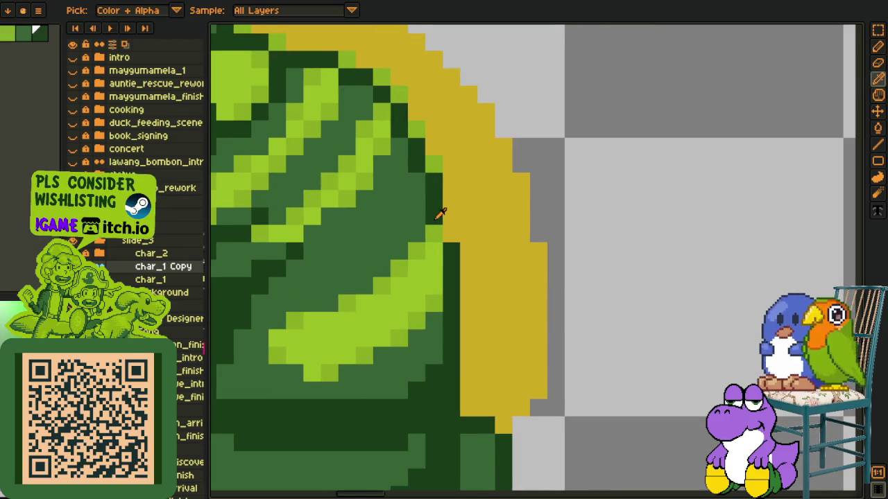
key(b)
key(i)
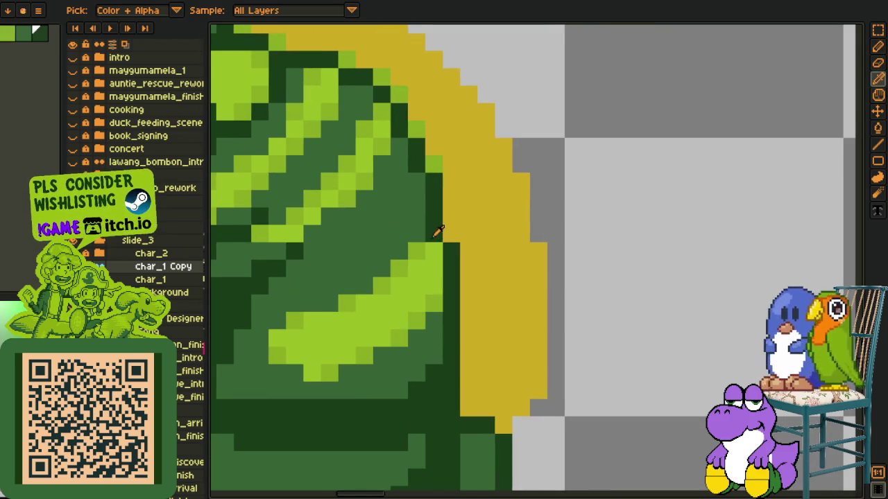
key(b)
key(i)
click(433, 164)
key(b)
click(451, 217)
key(i)
key(b)
key(ctrl+z)
click(451, 233)
- Turn two more yellow outline pixels further down light green
key(i)
key(h)
drag(458, 326, 408, 186)
key(b)
click(418, 269)
click(430, 269)
scroll(429, 267, down, 5)
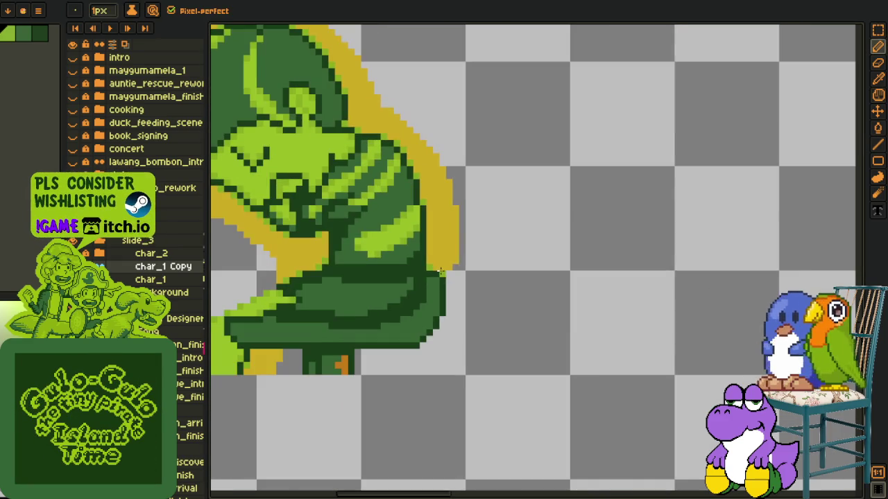
- Use Replace Color to turn the light-green pixels yellow
scroll(437, 268, down, 2)
key(i)
scroll(378, 256, up, 4)
scroll(378, 256, down, 2)
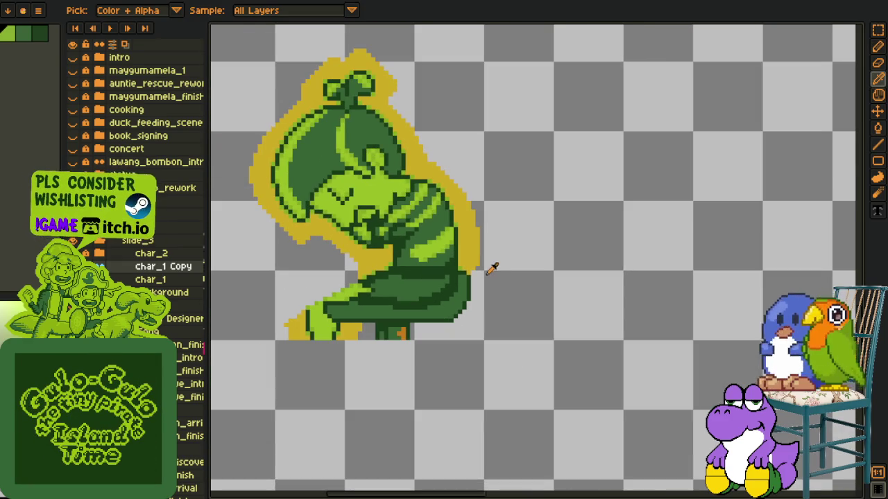
key(ctrl)
scroll(316, 220, up, 1)
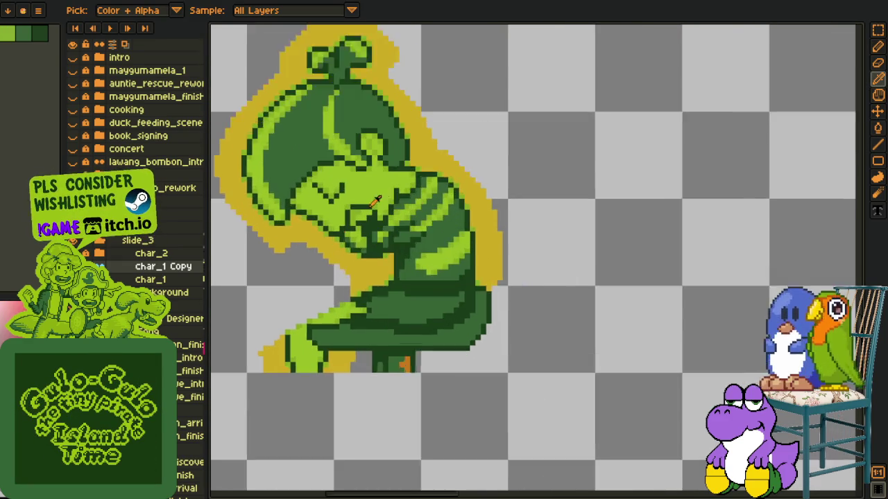
scroll(347, 194, up, 1)
key(shift+r)
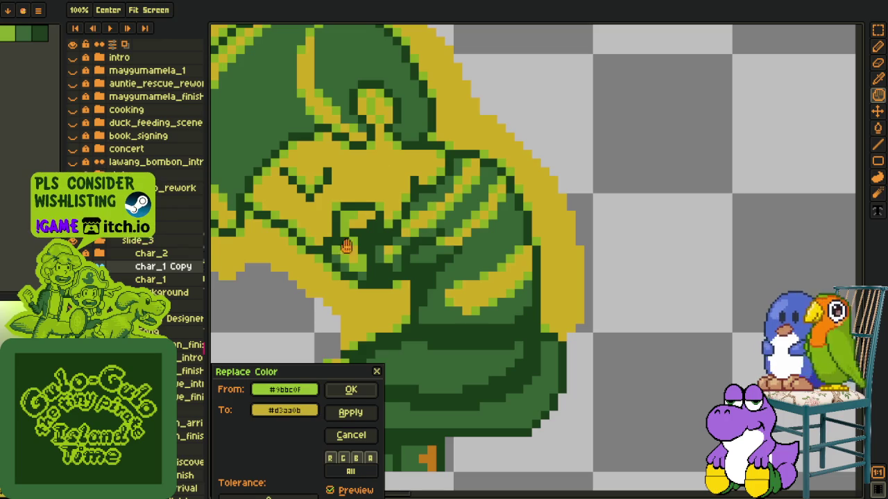
click(357, 388)
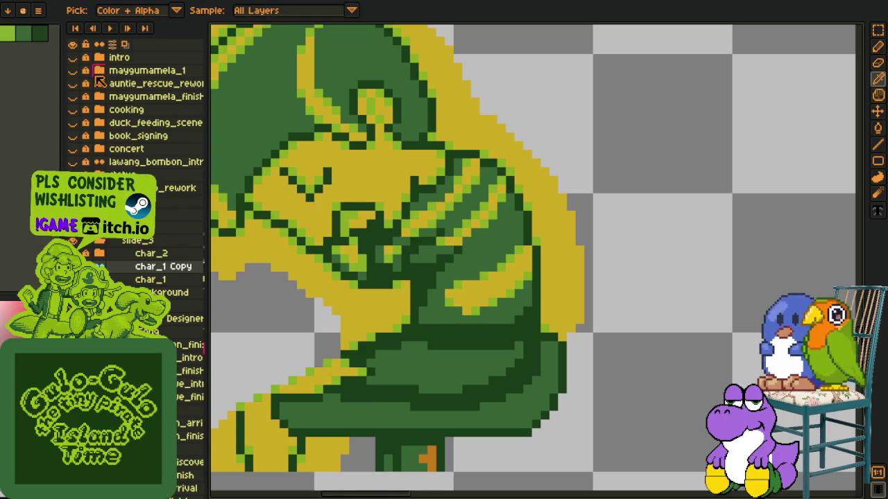
scroll(501, 194, down, 2)
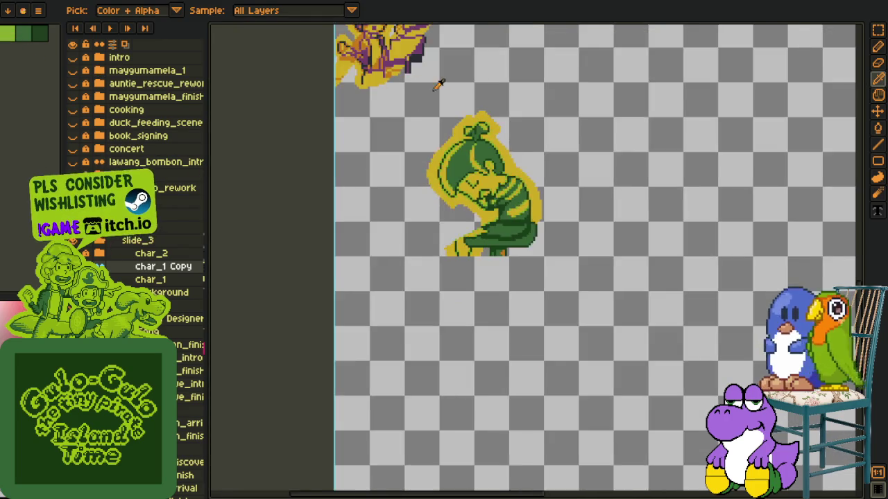
scroll(478, 201, up, 2)
scroll(624, 277, up, 1)
scroll(663, 299, up, 2)
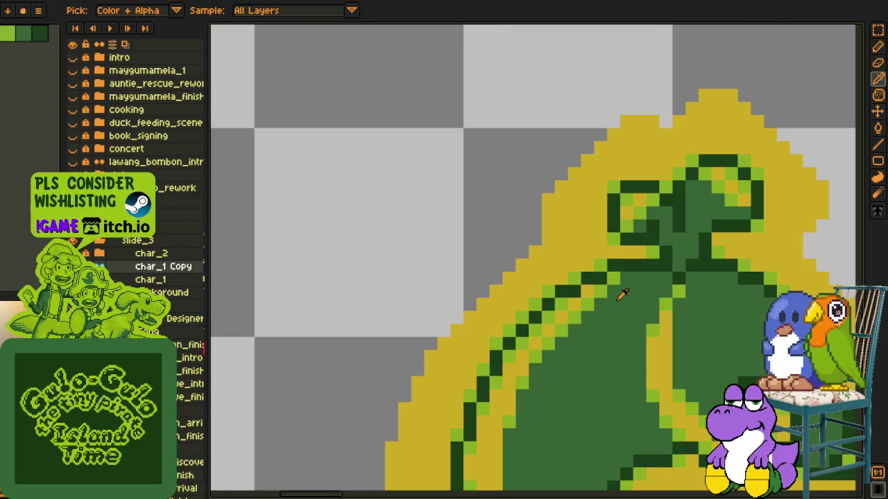
scroll(596, 296, down, 1)
- Recolour the green fill purple and the darkest green outlines near-black, then save
key(shift+r)
click(349, 387)
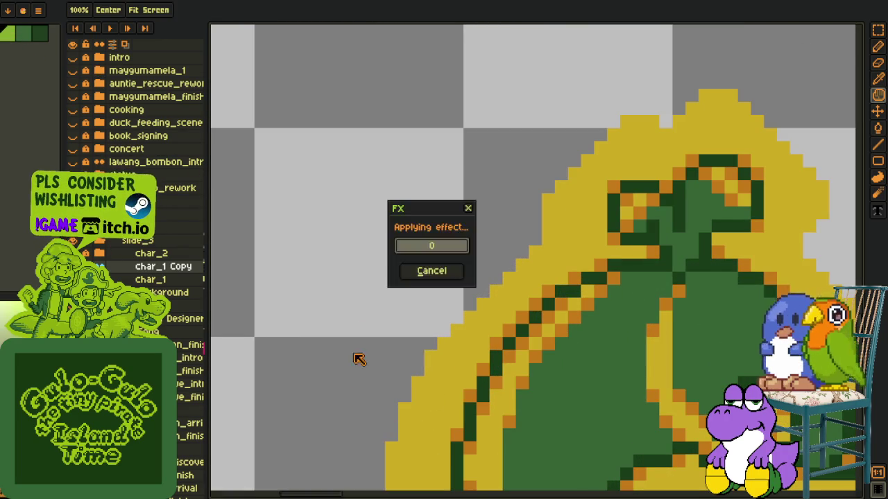
scroll(354, 308, down, 1)
scroll(340, 159, down, 1)
scroll(344, 111, up, 1)
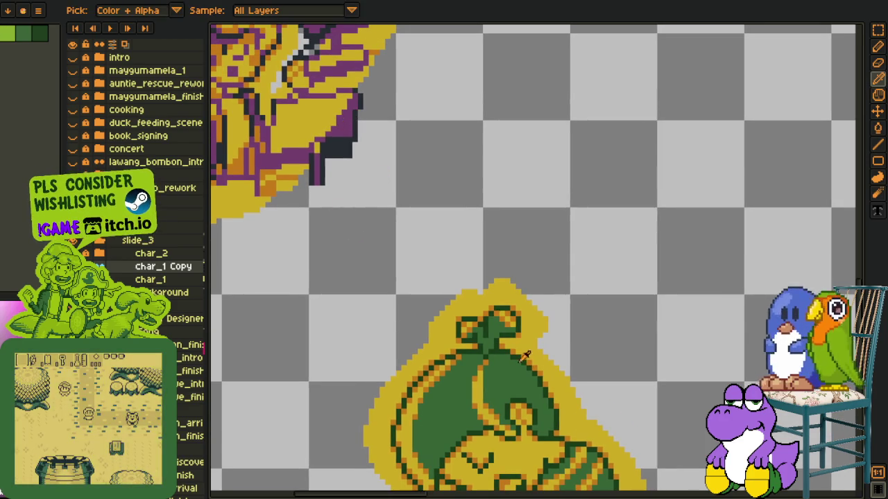
key(shift+r)
click(352, 389)
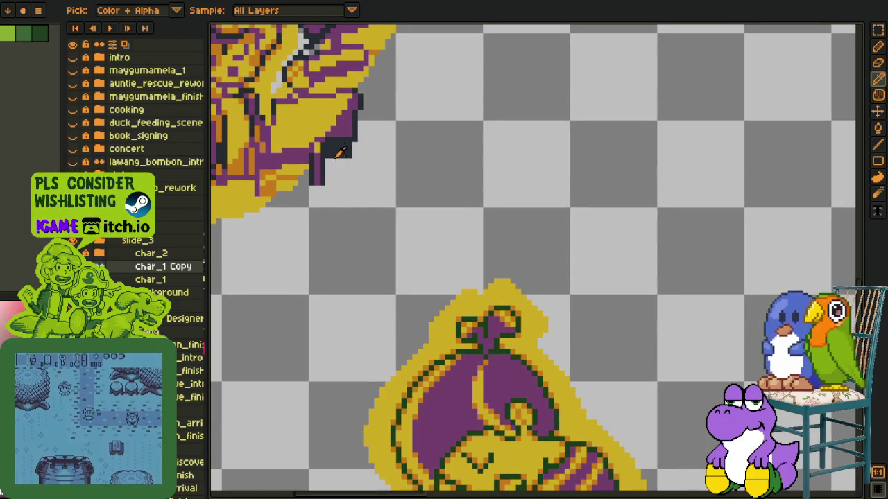
scroll(536, 327, up, 1)
key(shift+r)
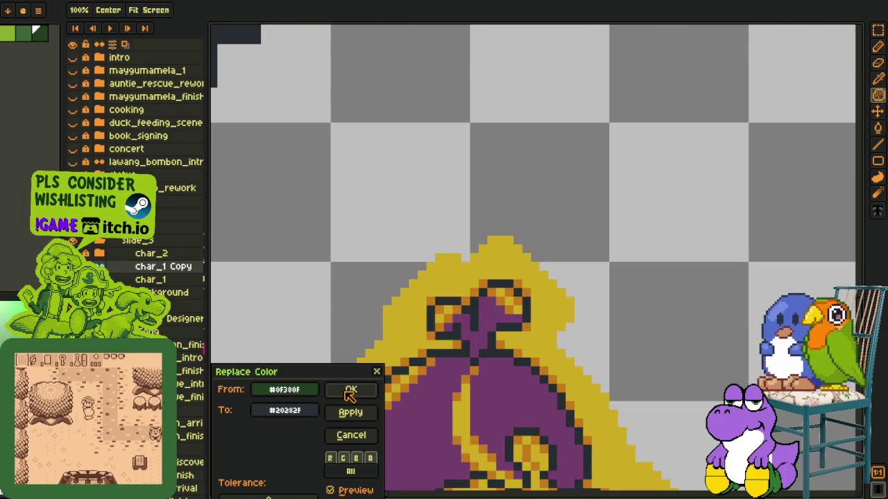
click(351, 389)
scroll(323, 303, down, 2)
scroll(360, 296, up, 2)
scroll(375, 292, up, 1)
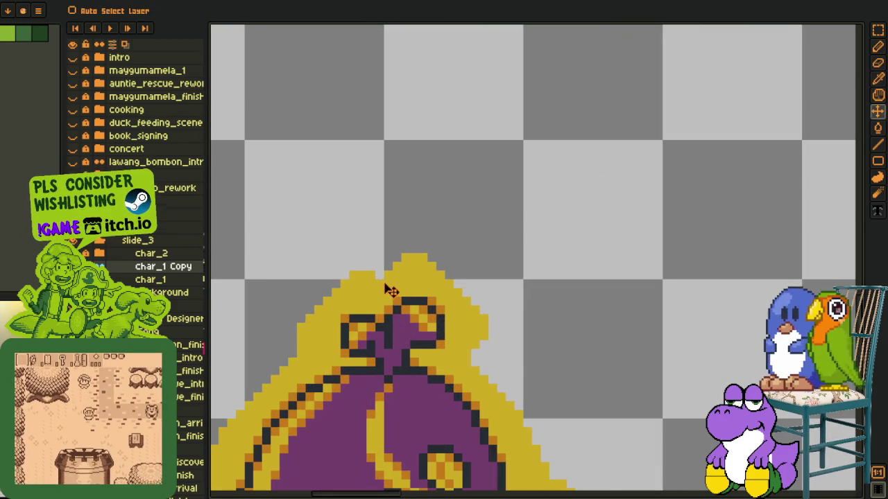
scroll(381, 276, down, 2)
key(ctrl+s)
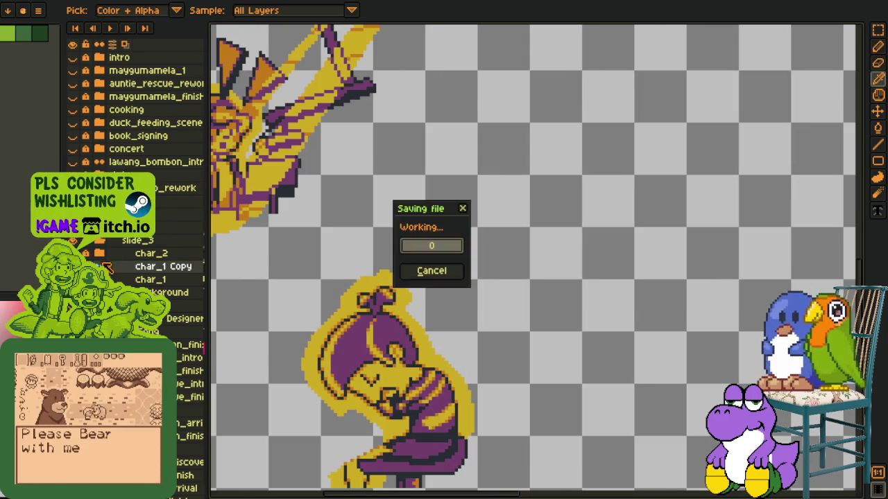
- Delete the old char_1 layer, rename char_1 Copy to char_1, and save
key(z)
key(ctrl+0)
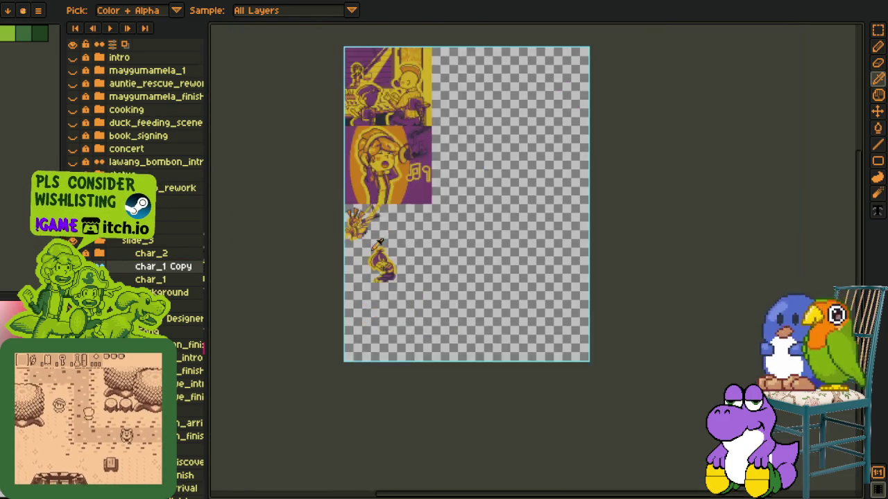
key(i)
scroll(434, 236, up, 5)
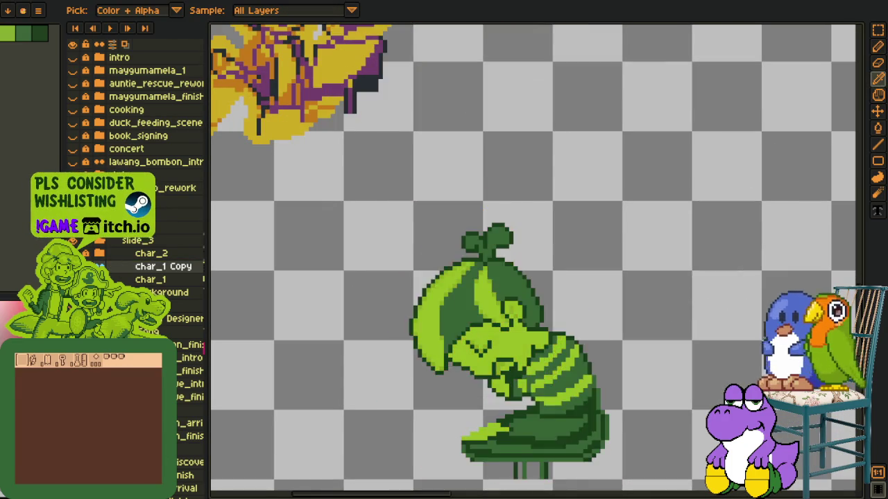
right_click(124, 279)
click(173, 311)
double_click(182, 272)
key(End)
key(BackSpace)
key(BackSpace)
key(BackSpace)
key(BackSpace)
key(BackSpace)
key(Return)
key(ctrl+s)
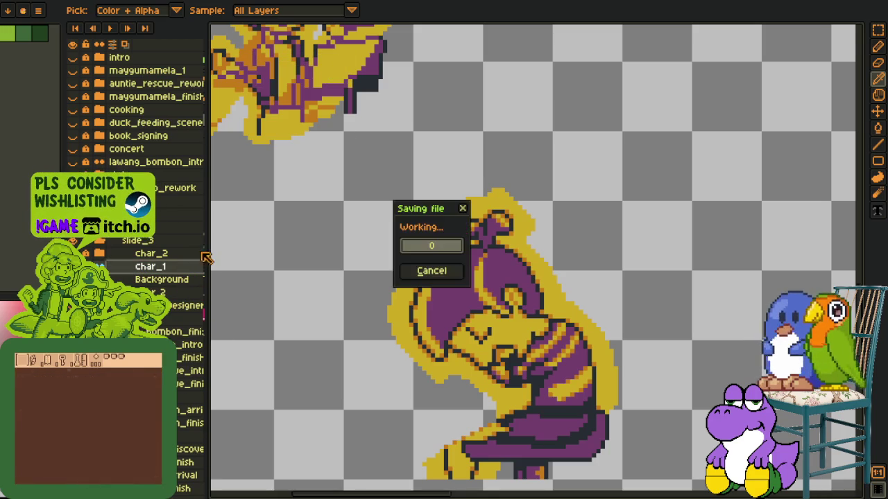
scroll(360, 274, down, 1)
scroll(361, 274, down, 1)
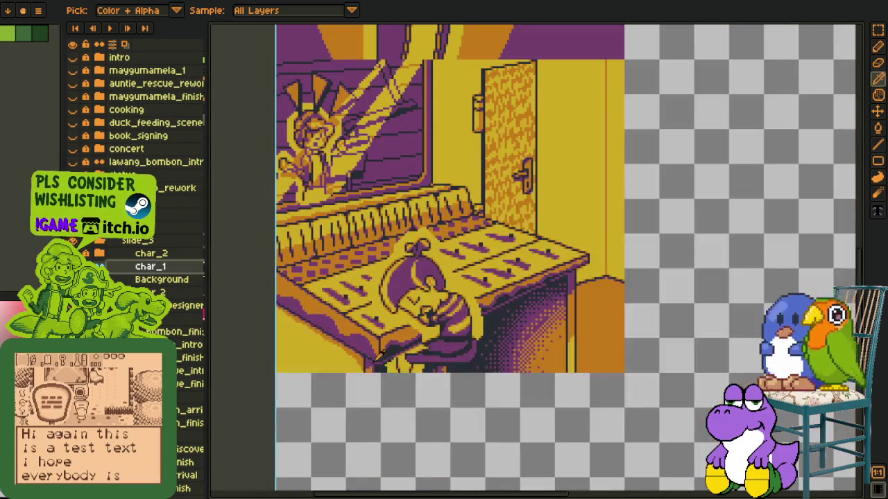
- Save the file and preview the scene's frames
drag(398, 384, 387, 365)
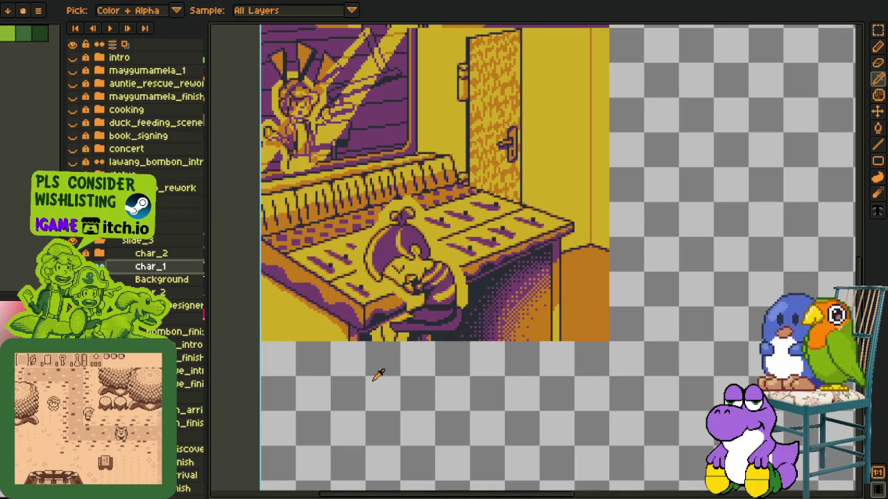
key(ctrl+s)
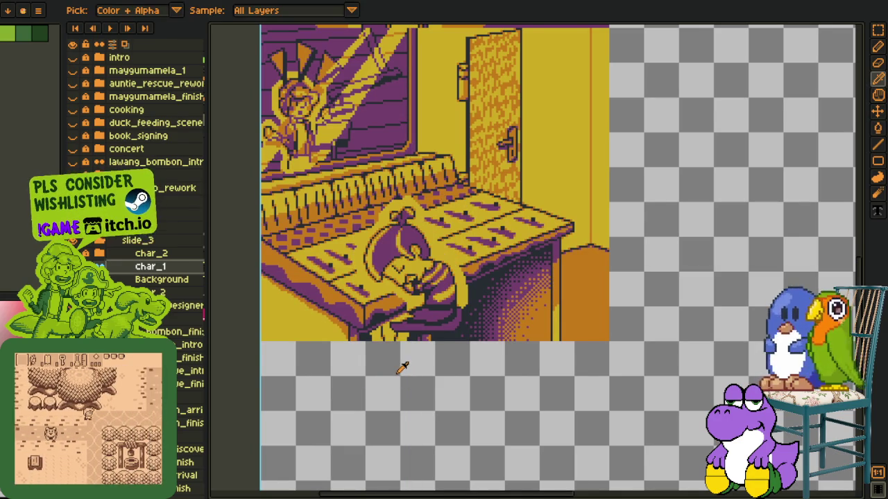
key(space)
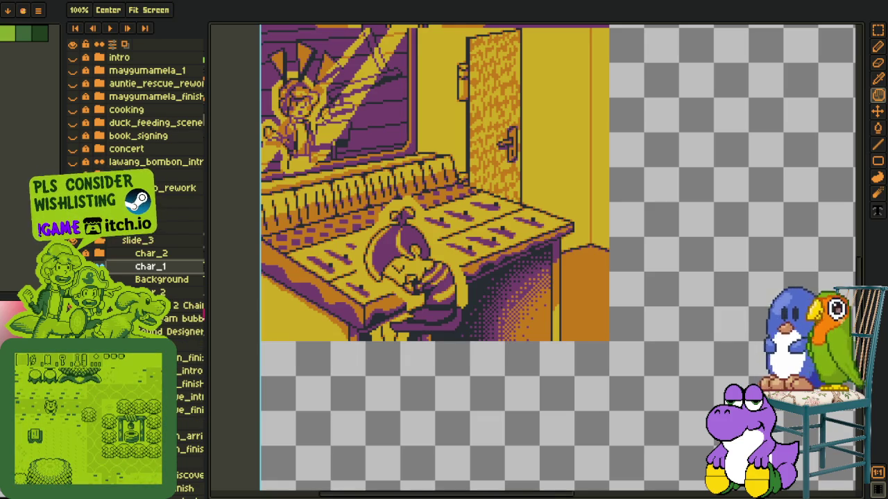
key(F5)
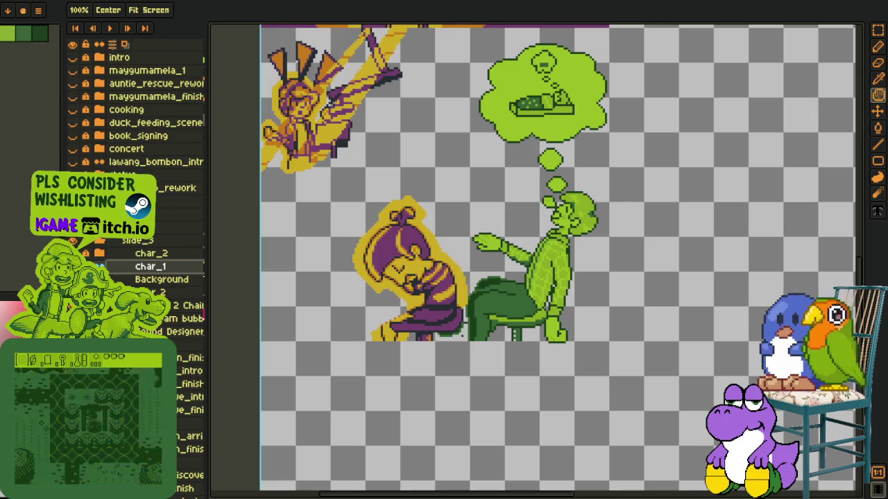
- Move the Sound Designer layer above Background, rename it char_3, and save
click(181, 331)
drag(182, 332, 170, 278)
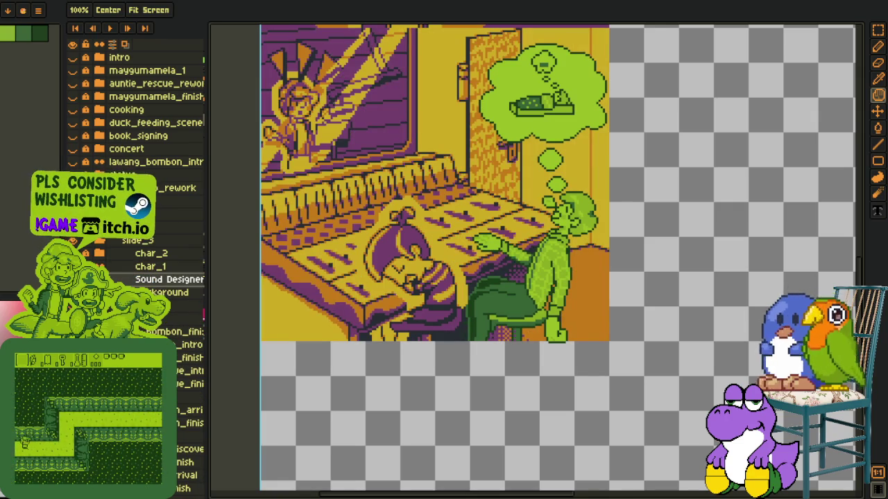
double_click(141, 280)
text(char_3)
key(Return)
key(ctrl+s)
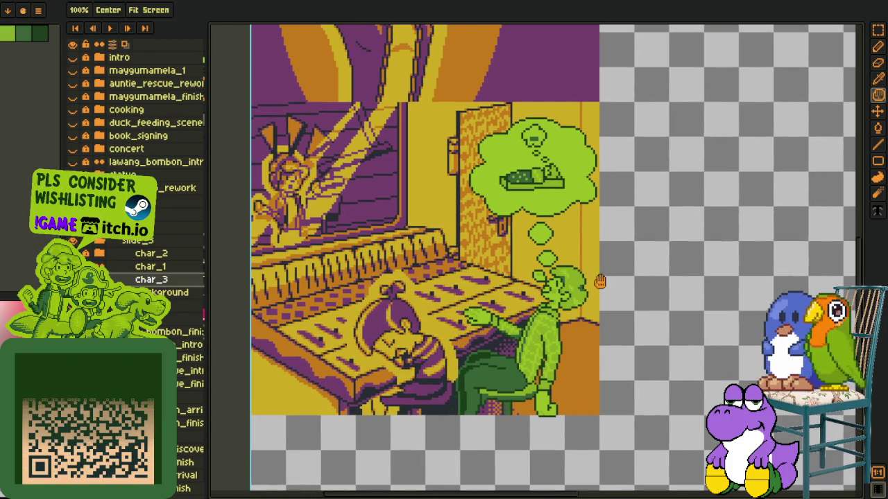
- Duplicate char_3 and hide the green dreamer and background layers
drag(647, 199, 638, 273)
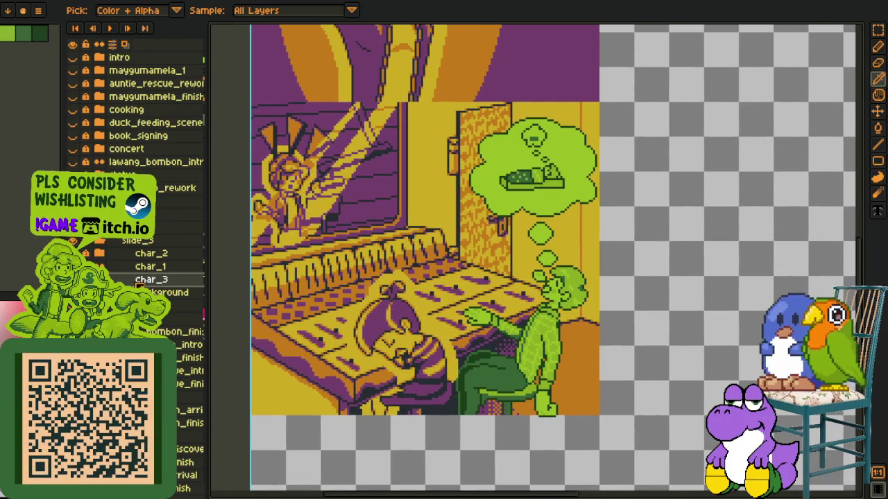
right_click(174, 279)
click(222, 347)
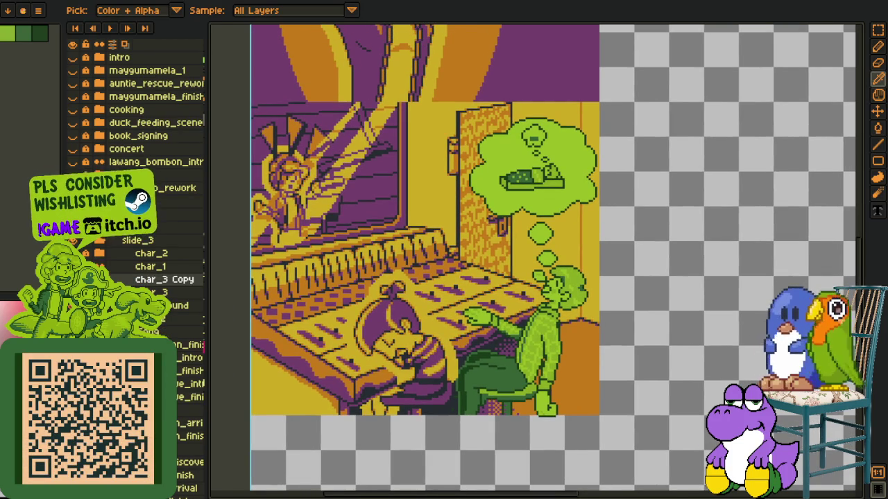
click(72, 279)
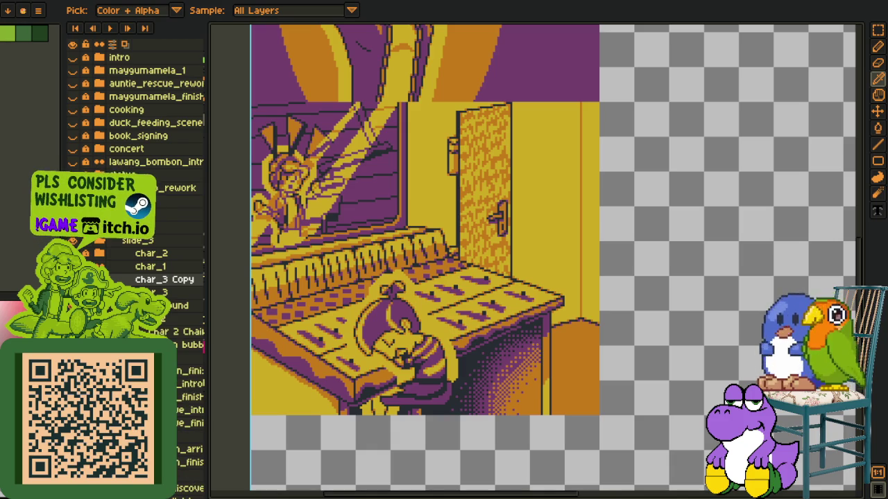
click(73, 305)
click(72, 344)
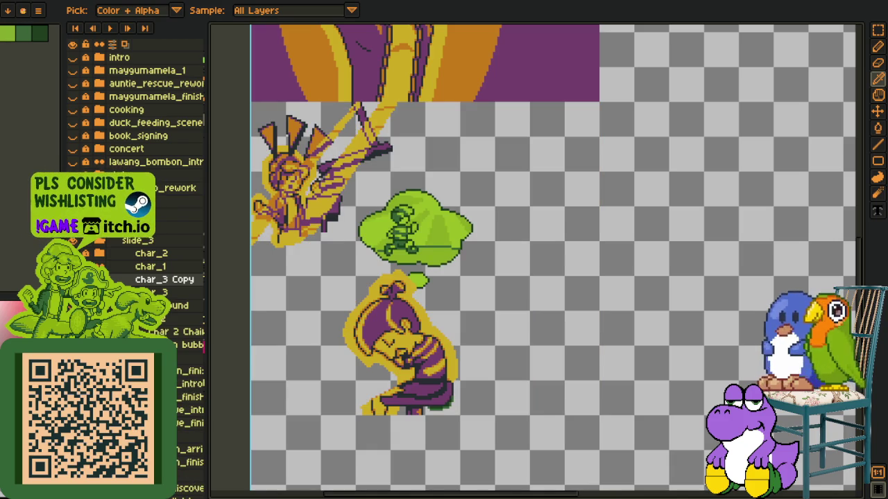
- Move the Char 2 Chair layer between char_2 and char_1, rename it char_1_chair, and save
click(178, 332)
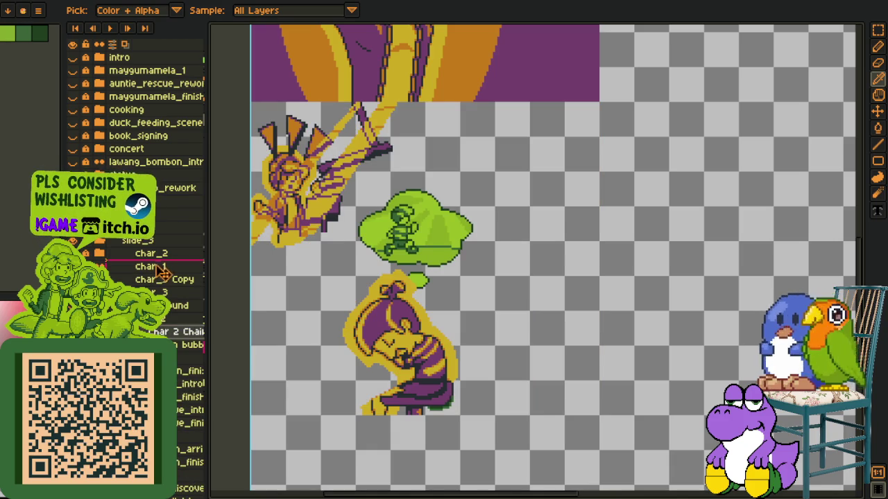
drag(179, 331, 155, 280)
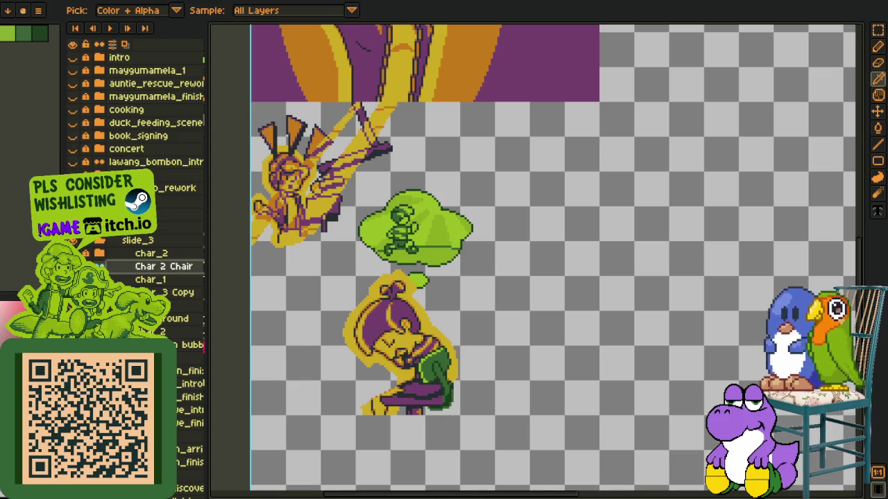
key(Delete)
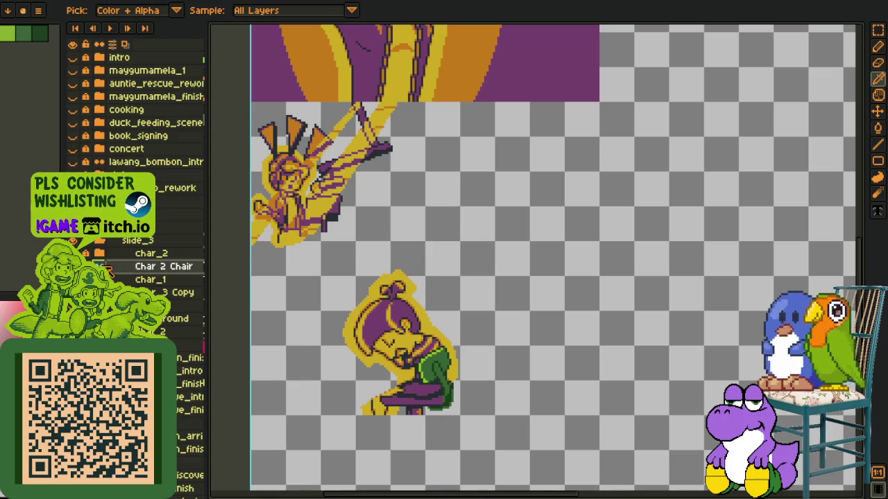
double_click(146, 270)
key(End)
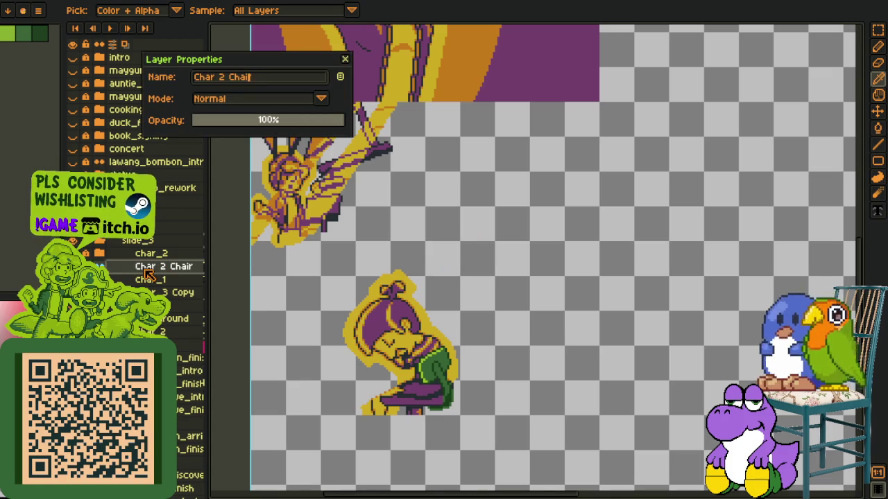
key(ctrl+a)
key(BackSpace)
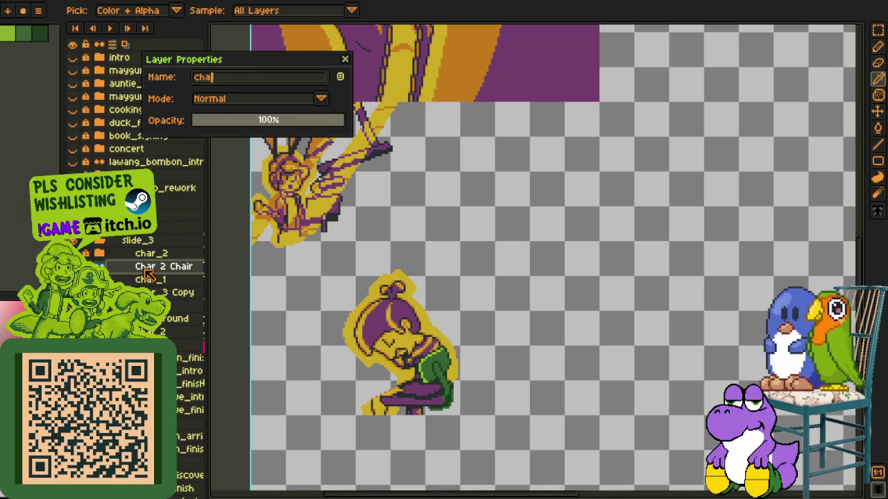
text(_chair)
key(Return)
key(ctrl+s)
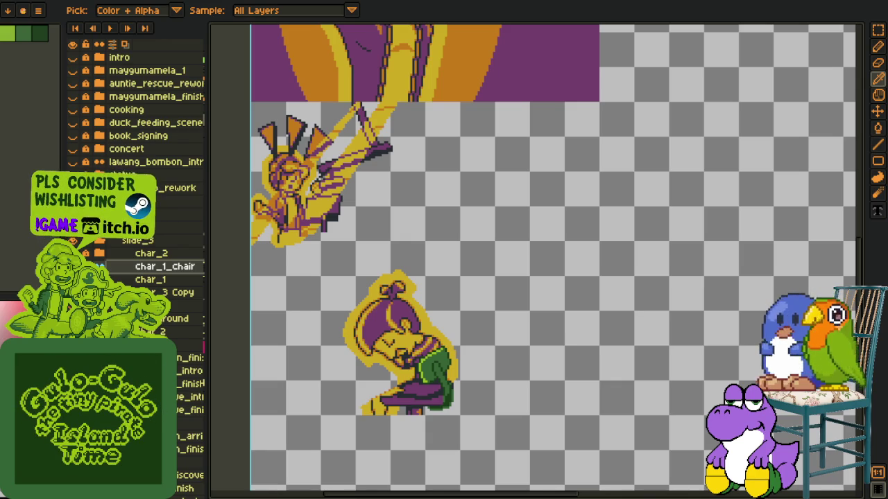
scroll(445, 381, up, 3)
- Add a new empty Layer 1 above the char_1_chair layer
scroll(253, 283, down, 2)
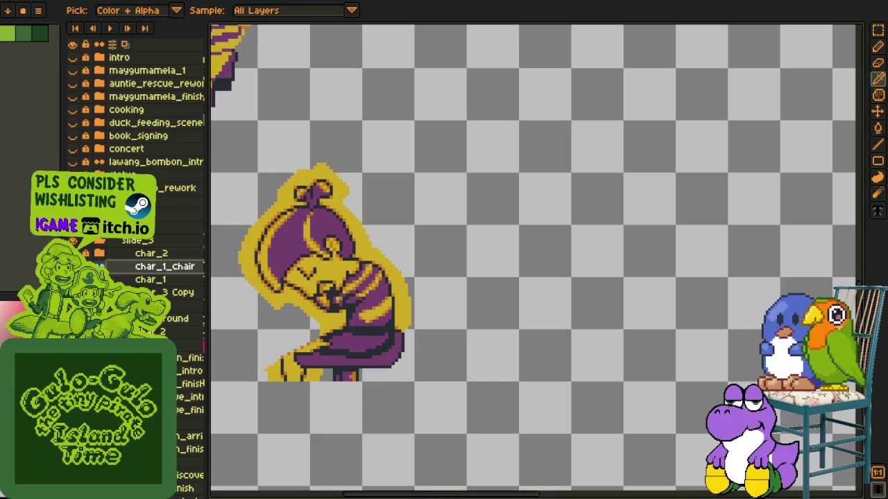
right_click(144, 270)
mouse_move(228, 301)
click(272, 294)
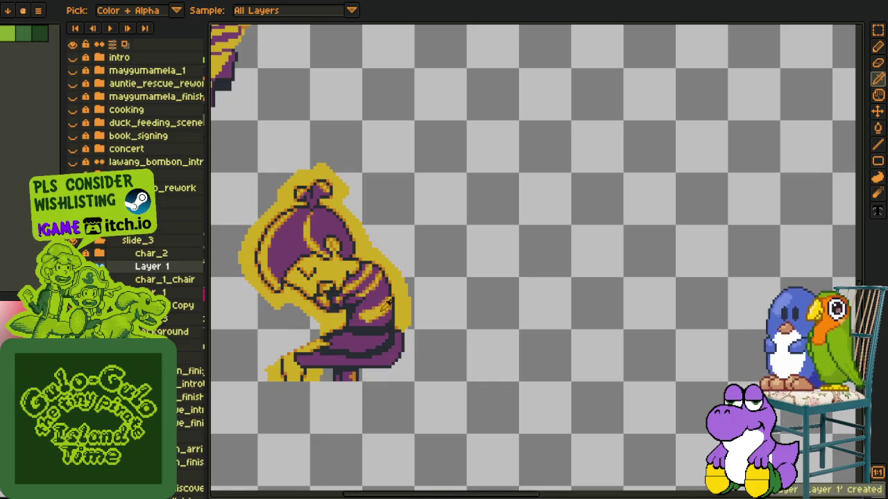
scroll(215, 333, up, 2)
- Draw a black 1px diagonal outline at the character's shoulder, discarding two trial strokes
key(b)
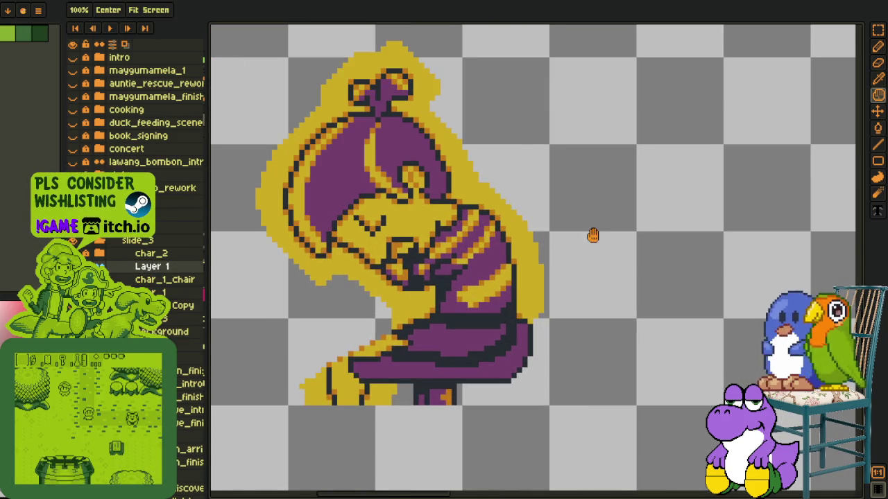
scroll(569, 238, up, 1)
scroll(374, 256, up, 1)
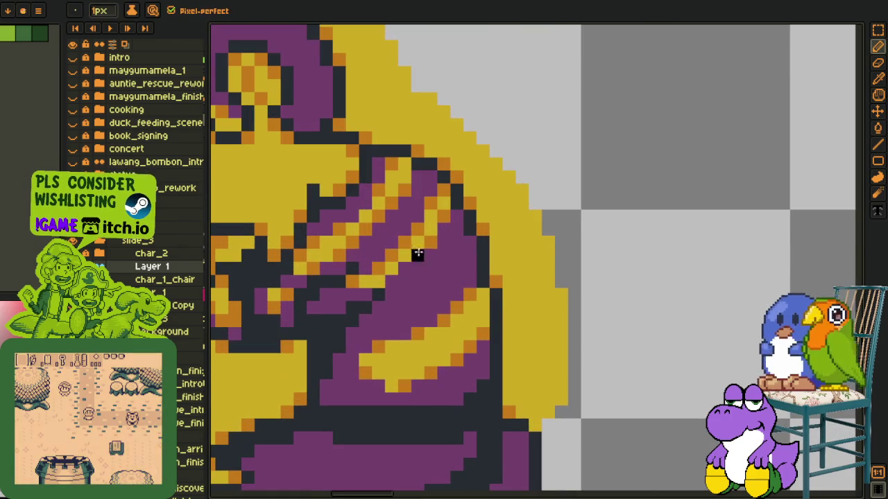
drag(507, 214, 425, 229)
key(ctrl+z)
key(ctrl+z)
key(l)
drag(417, 280, 565, 199)
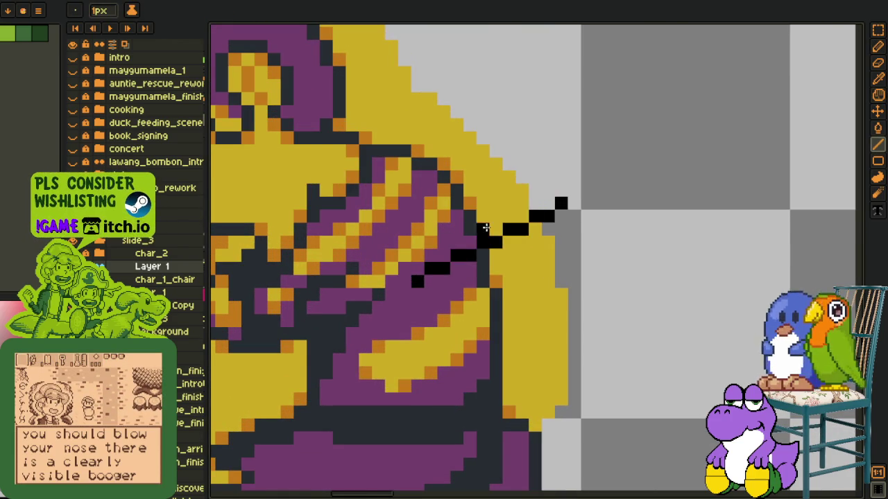
scroll(564, 198, down, 2)
key(ctrl+z)
key(b)
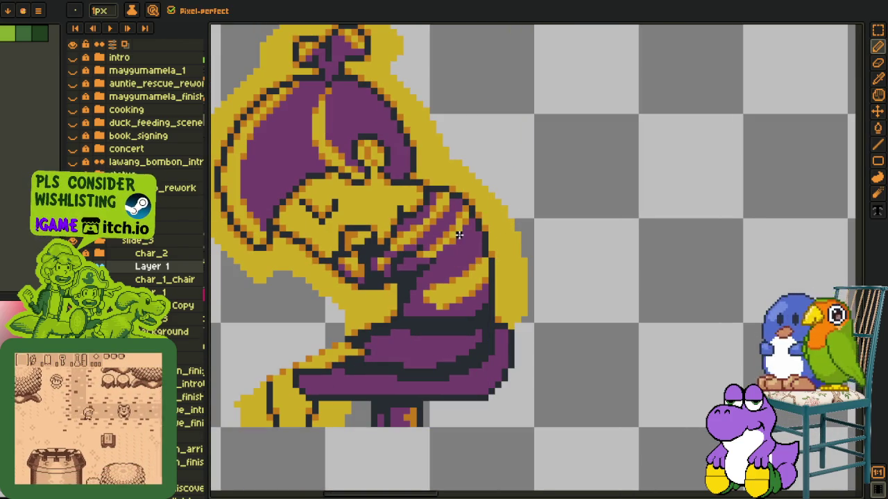
mouse_move(519, 212)
mouse_down()
mouse_move(454, 241)
mouse_move(450, 287)
mouse_up()
- Run the black outline straight down from the diagonal, removing stray end pixels
scroll(453, 240, up, 1)
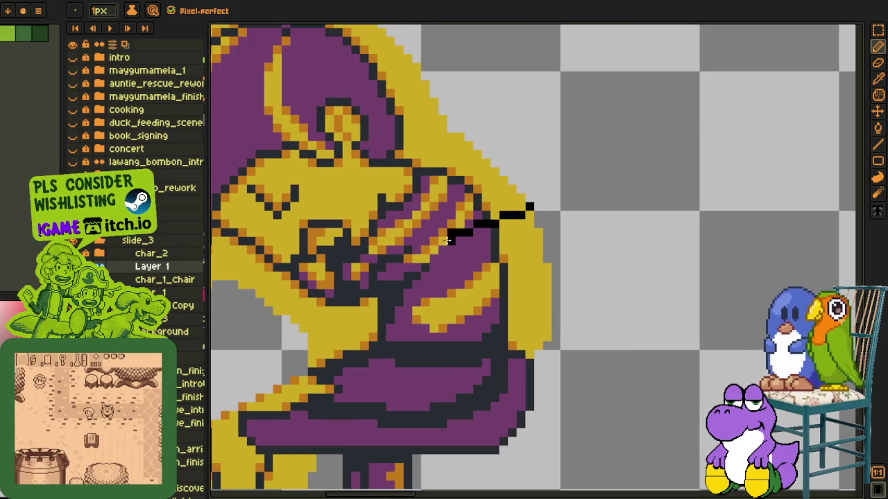
scroll(453, 242, up, 1)
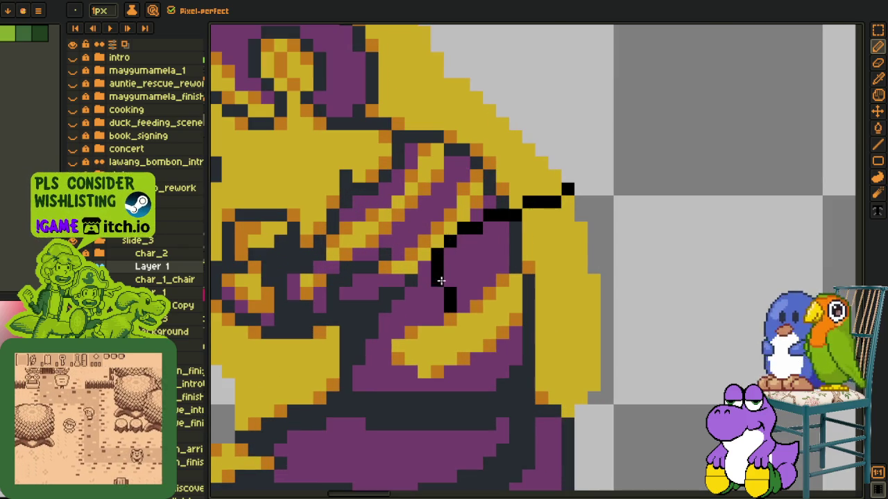
drag(438, 258, 432, 337)
drag(433, 261, 449, 255)
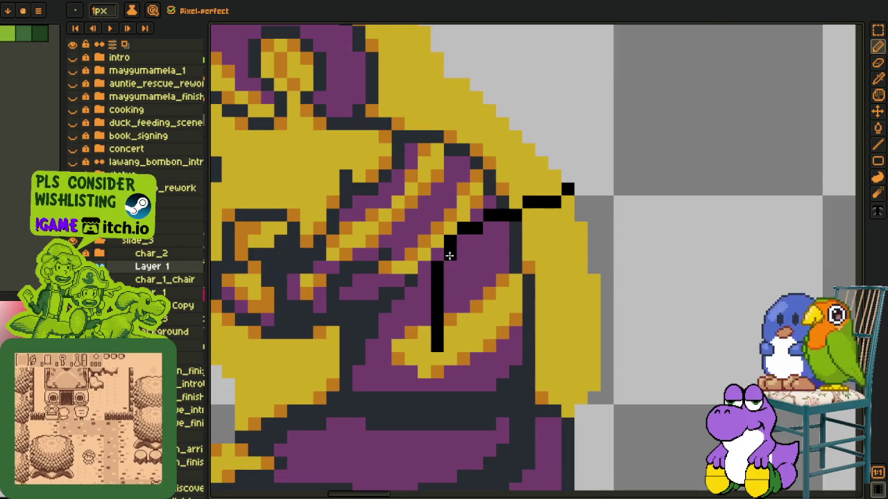
drag(446, 360, 505, 380)
key(ctrl+z)
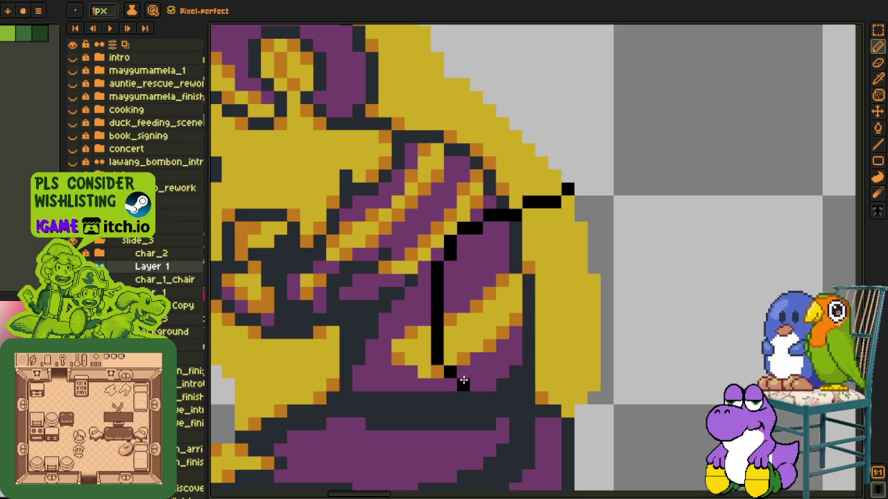
click(516, 372)
key(ctrl+z)
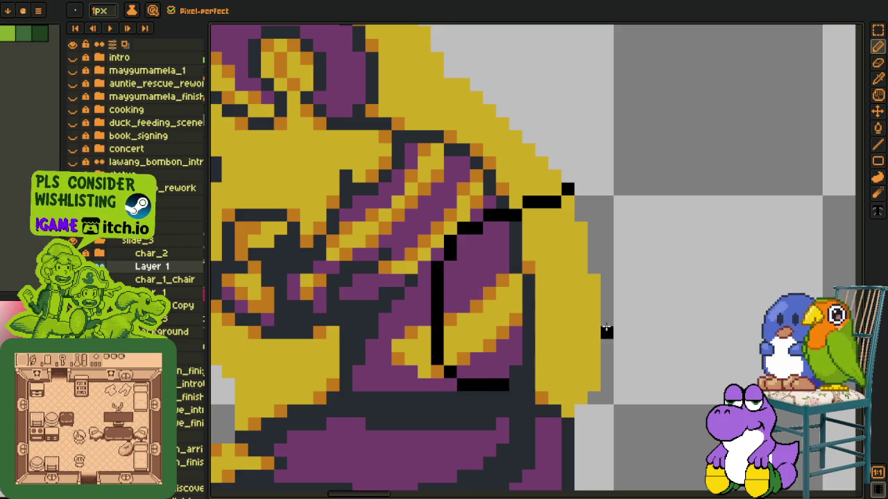
- Draw the outline's vertical right edge and top edge to close the rounded shape
mouse_move(594, 188)
mouse_down()
mouse_move(590, 341)
mouse_move(501, 382)
mouse_up()
click(582, 187)
drag(581, 188, 528, 217)
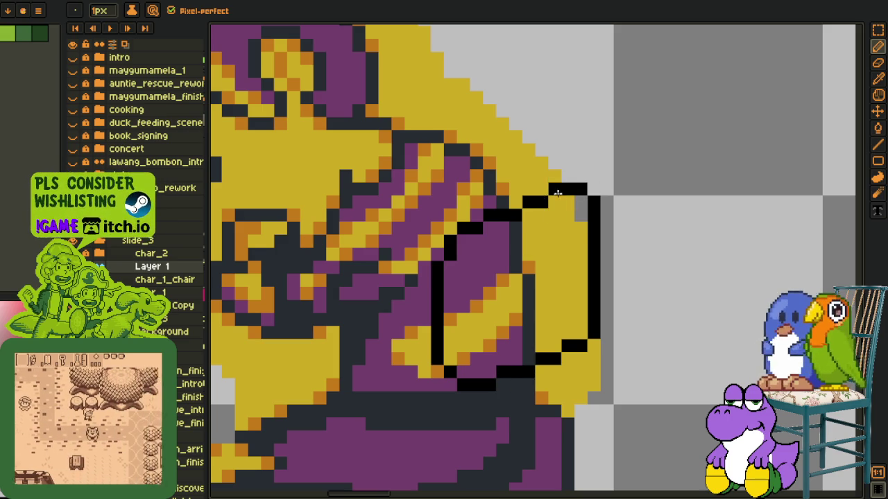
scroll(528, 217, down, 3)
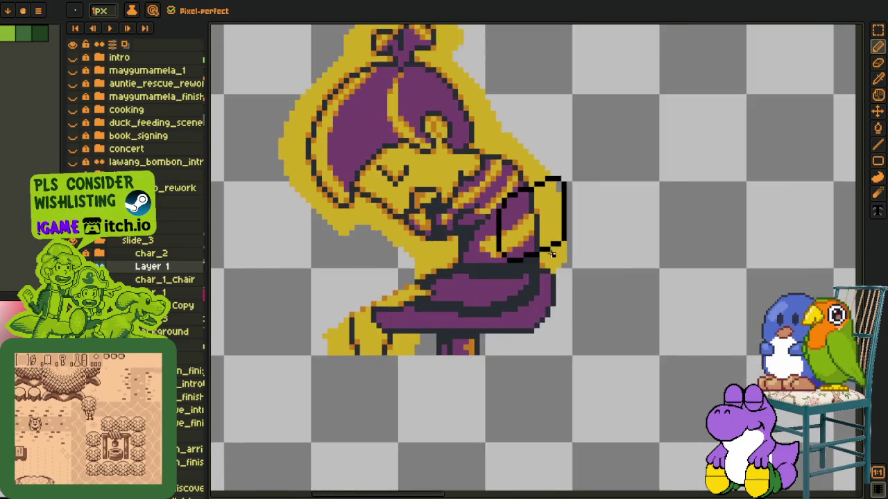
scroll(560, 247, up, 3)
scroll(531, 307, down, 1)
scroll(545, 322, up, 1)
- Extend the black hand outline down its right edge and bottom, adding an inner fold line
mouse_move(505, 188)
mouse_down()
mouse_move(568, 293)
mouse_move(576, 355)
mouse_up()
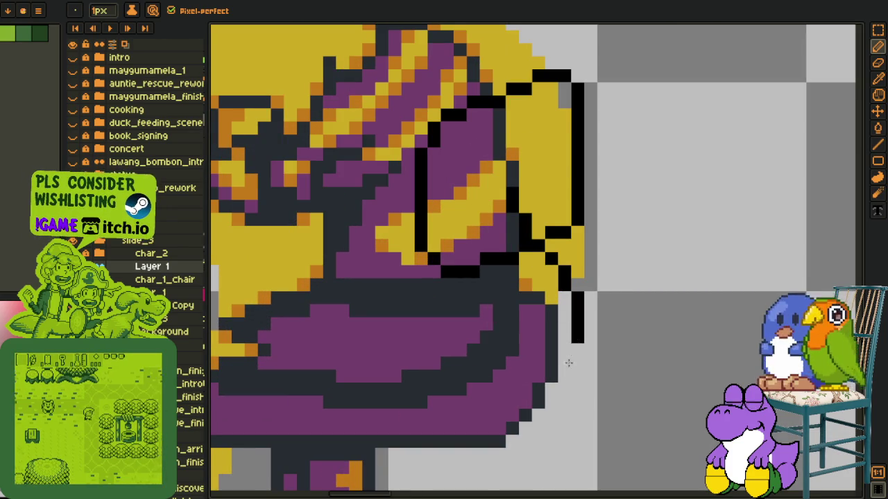
mouse_move(573, 375)
mouse_down()
mouse_move(546, 414)
mouse_move(525, 424)
mouse_up()
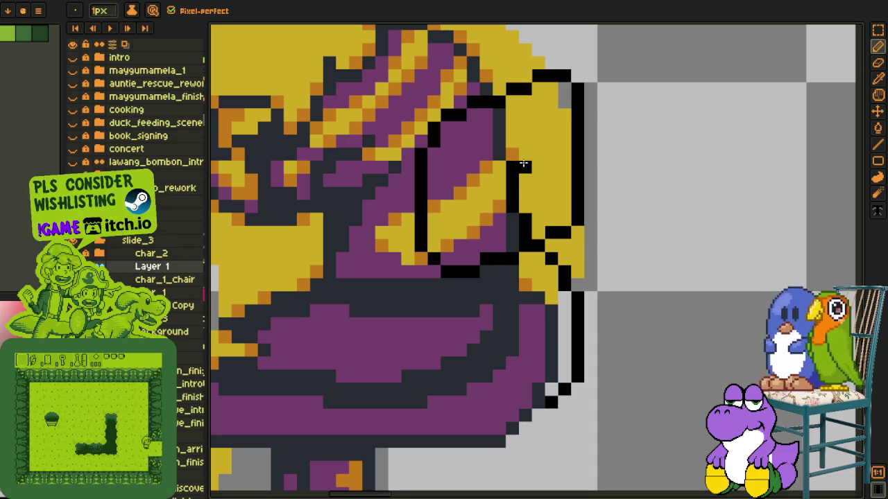
mouse_move(517, 155)
mouse_down()
mouse_move(525, 153)
mouse_move(552, 194)
mouse_move(527, 210)
mouse_up()
click(539, 192)
click(547, 203)
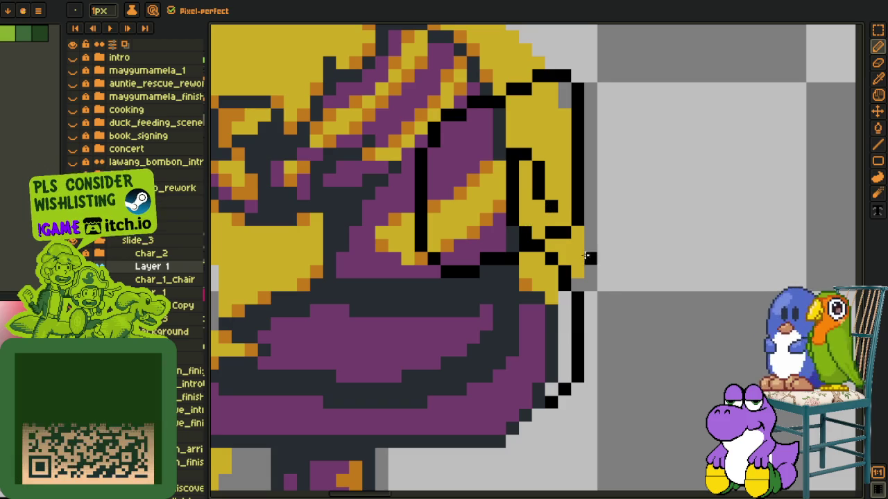
mouse_move(535, 415)
mouse_down()
mouse_move(602, 408)
mouse_move(620, 386)
mouse_move(625, 315)
mouse_move(597, 279)
mouse_up()
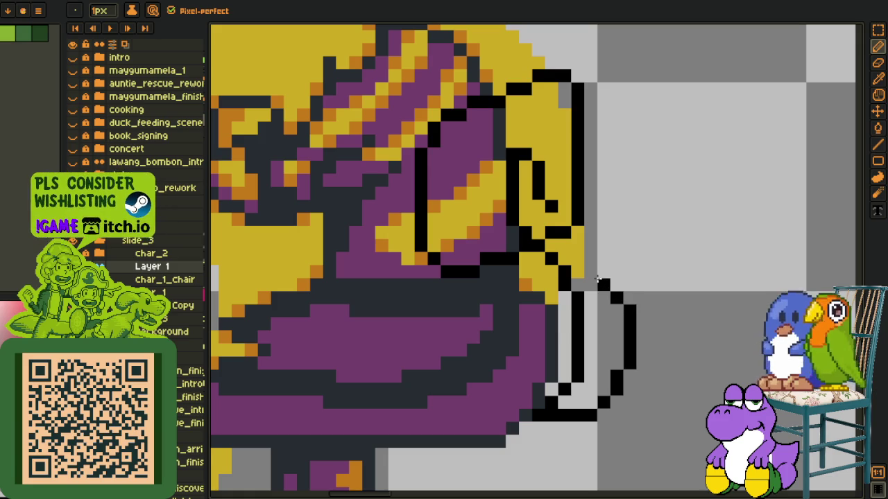
drag(619, 312, 567, 245)
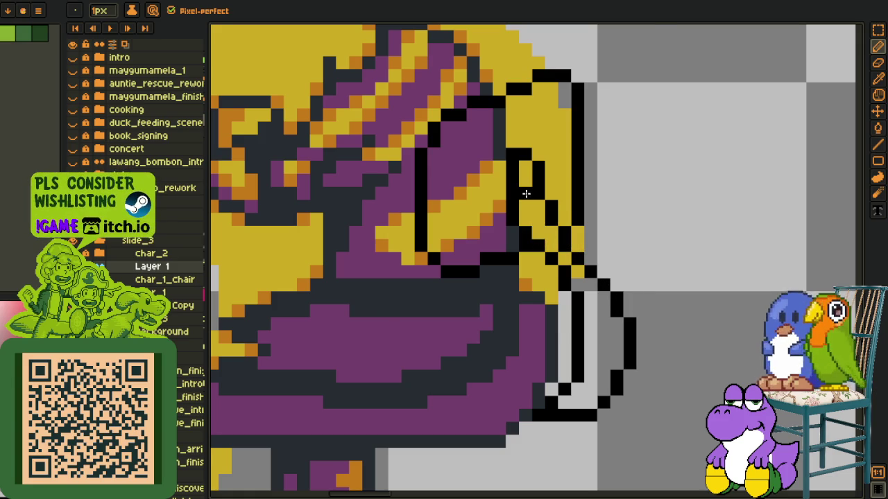
- Fix the bottom outline by erasing a stray pixel and adding a black one above it
scroll(548, 198, down, 3)
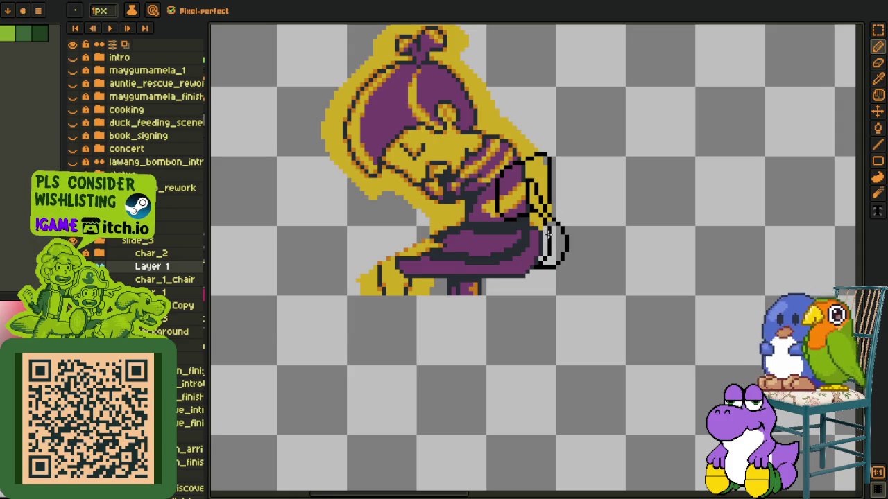
scroll(550, 230, up, 1)
scroll(535, 282, up, 1)
right_click(565, 296)
click(565, 285)
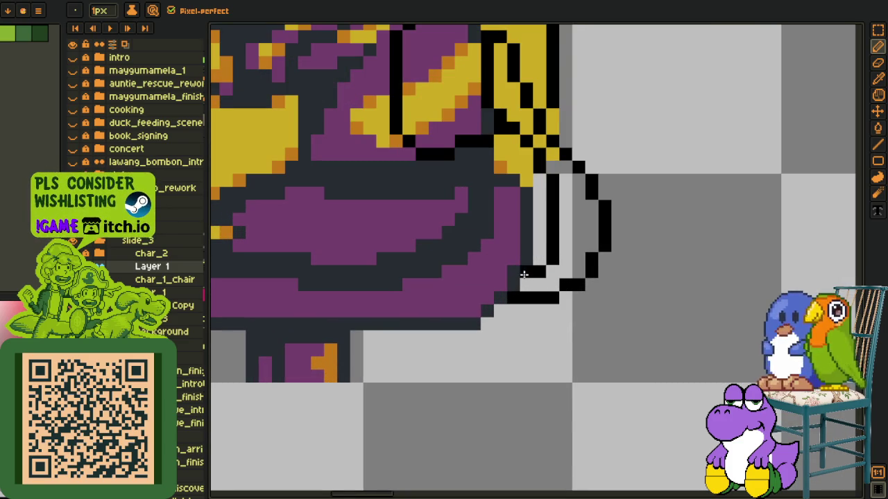
scroll(603, 258, down, 2)
scroll(602, 258, up, 1)
scroll(558, 220, up, 1)
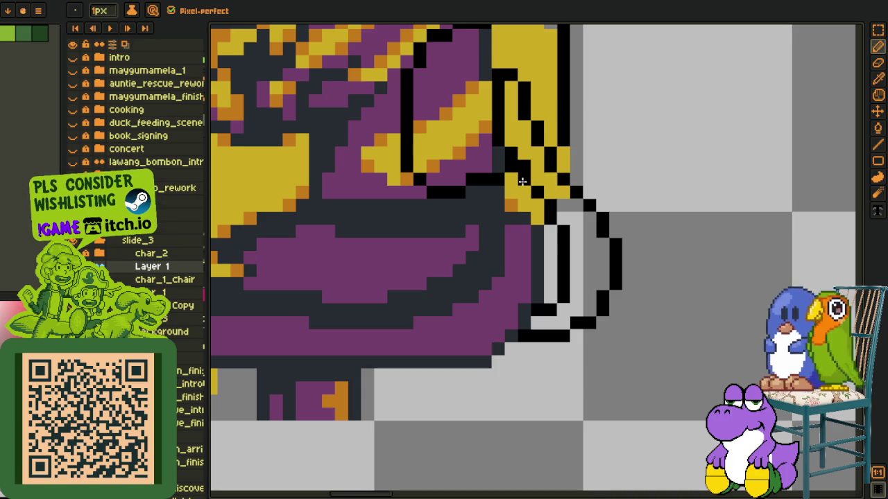
scroll(548, 193, down, 1)
scroll(569, 187, down, 1)
- Bucket-fill the patches inside the hand outline, sampling the dark colour from the artwork
key(i)
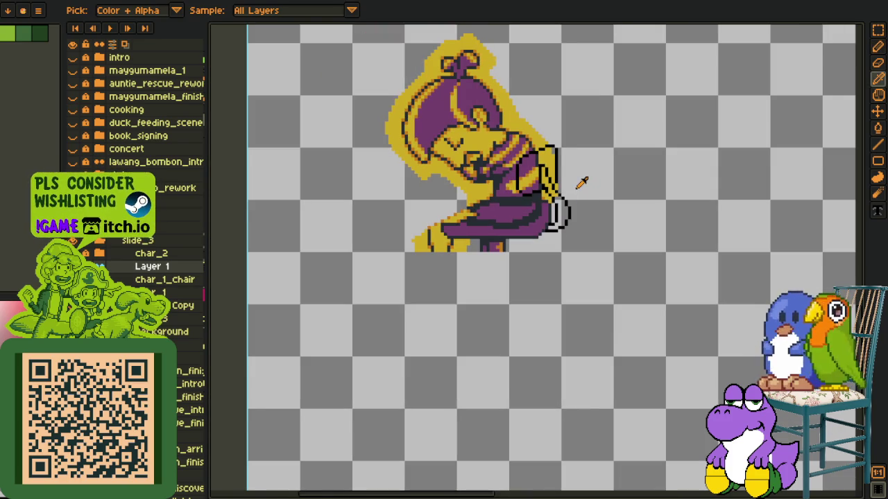
scroll(555, 174, up, 1)
scroll(555, 173, up, 1)
key(g)
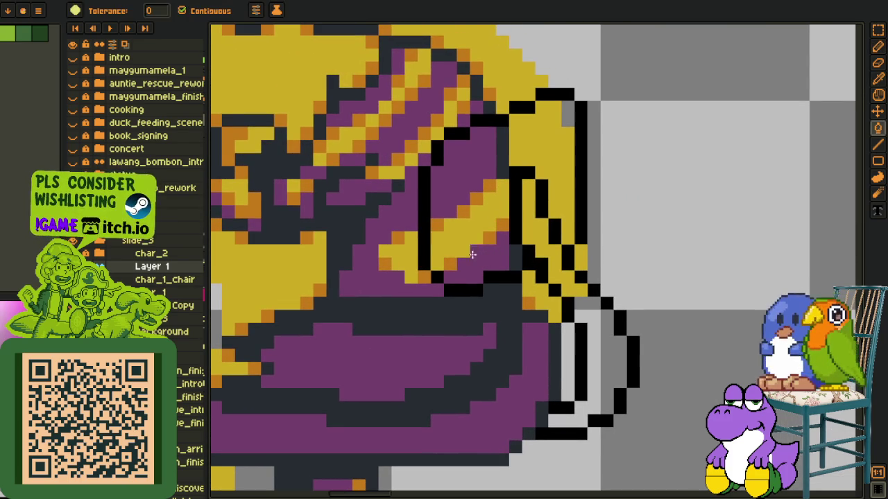
alt+click(455, 262)
click(460, 253)
key(alt)
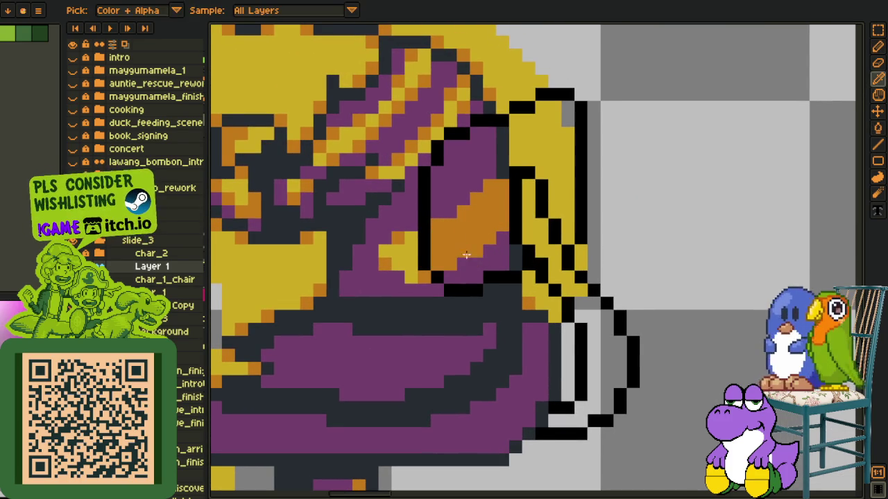
click(462, 229)
click(479, 162)
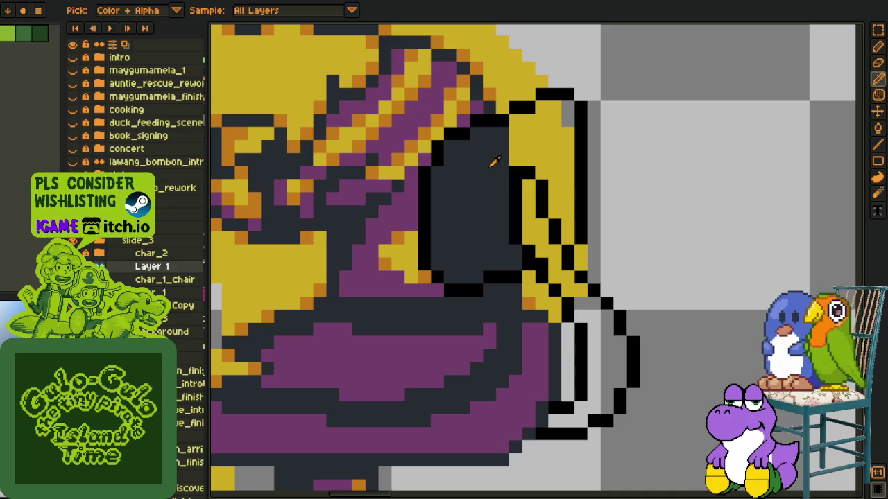
- Fill the hand's interior and inner loop with sampled yellow, then pan to show the character
alt+click(518, 158)
click(505, 148)
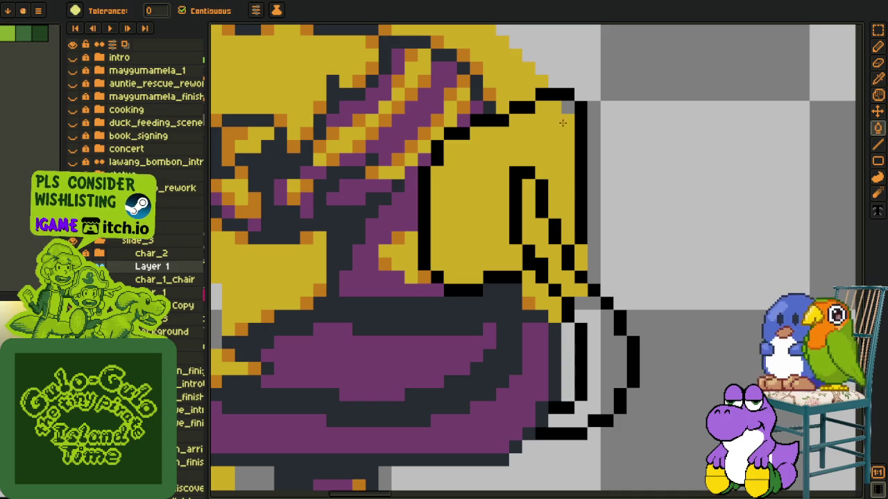
click(580, 388)
key(alt)
scroll(629, 340, down, 3)
scroll(628, 340, up, 1)
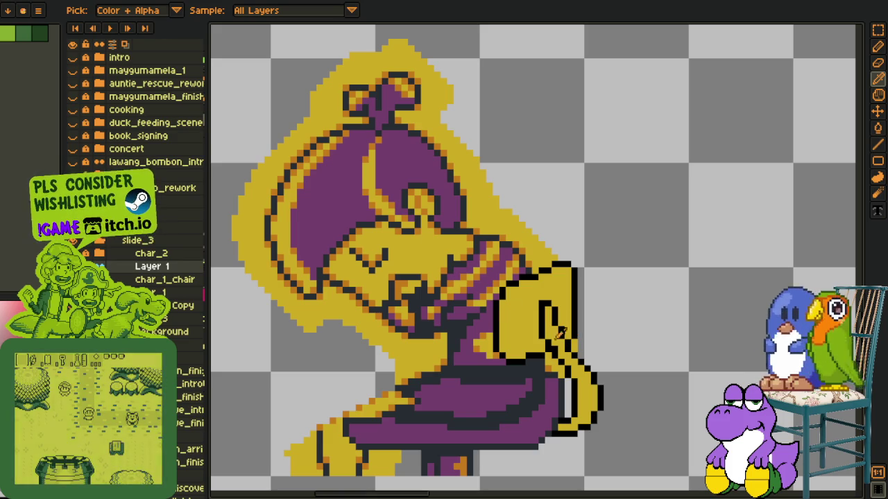
drag(638, 368, 584, 298)
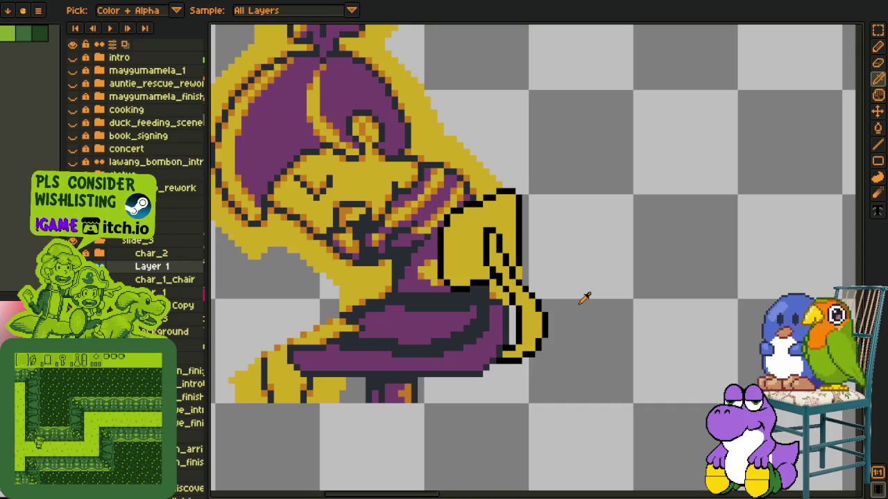
scroll(514, 260, up, 1)
- Place orange shading pixels along the yellow hand's edge
scroll(478, 262, up, 1)
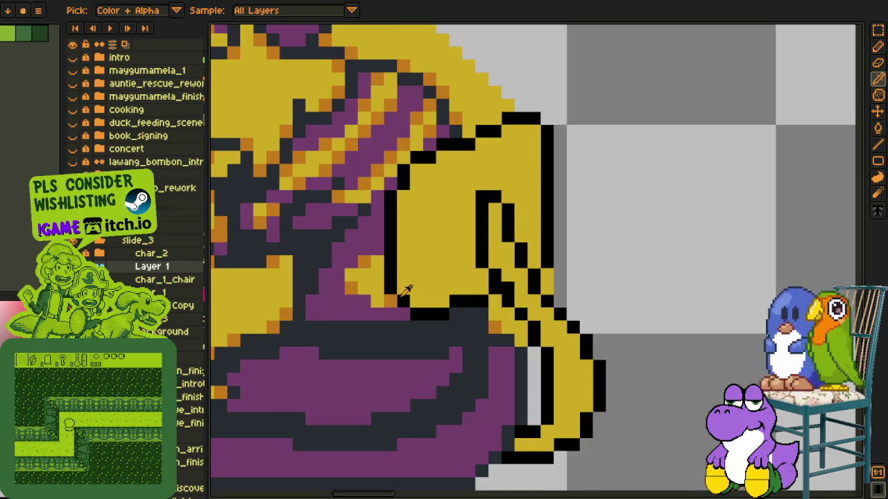
key(ctrl)
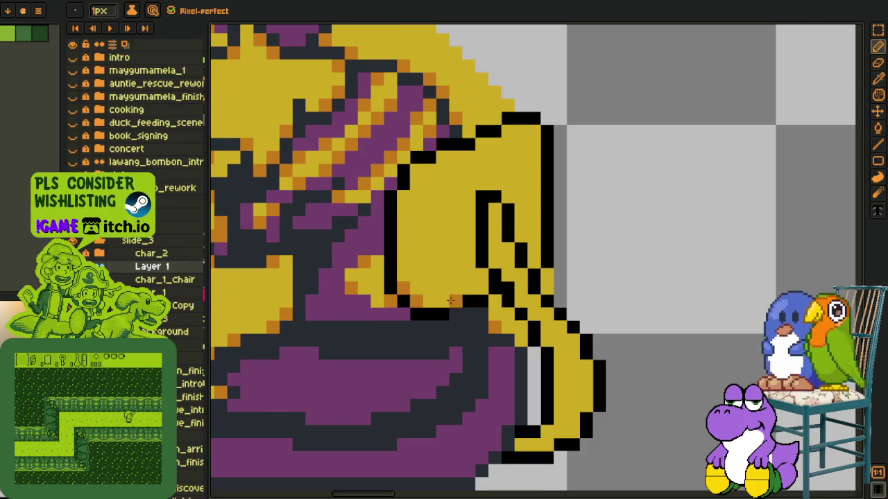
click(452, 299)
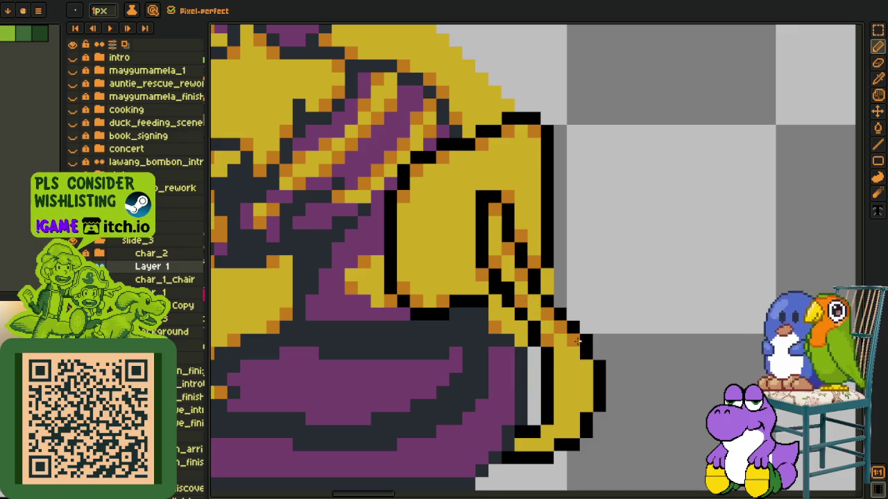
click(584, 368)
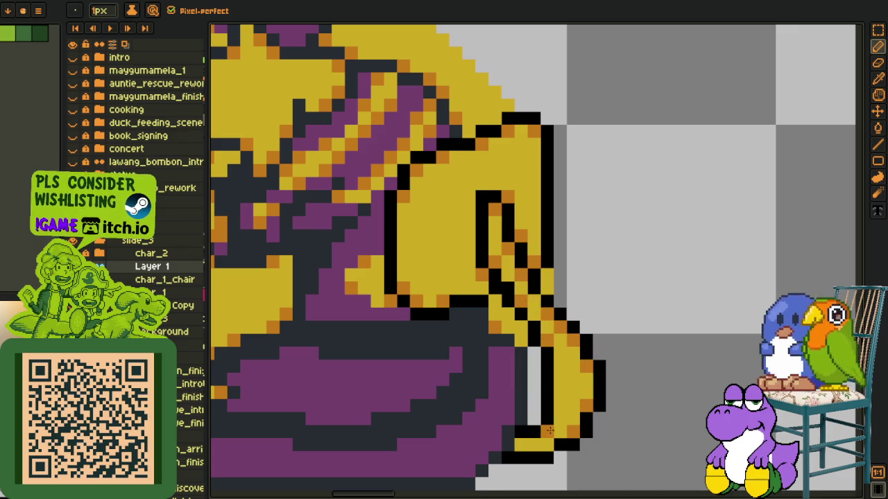
key(i)
scroll(535, 436, down, 3)
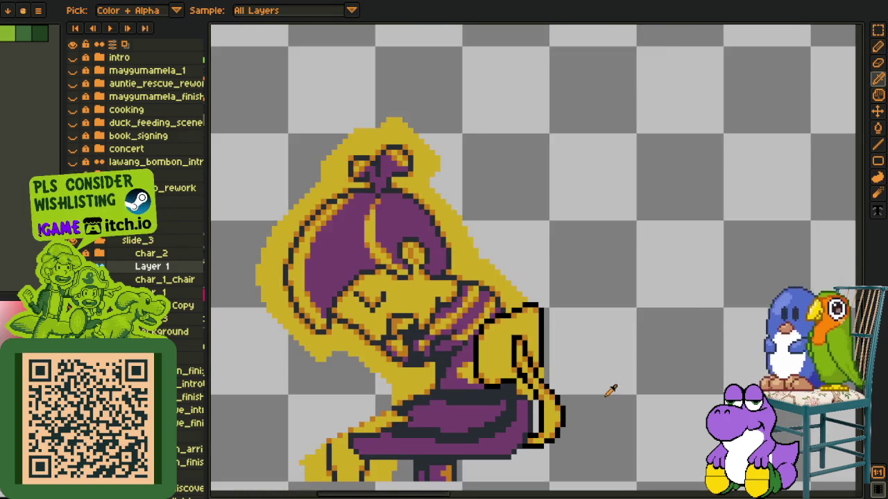
scroll(610, 391, up, 1)
scroll(544, 422, up, 2)
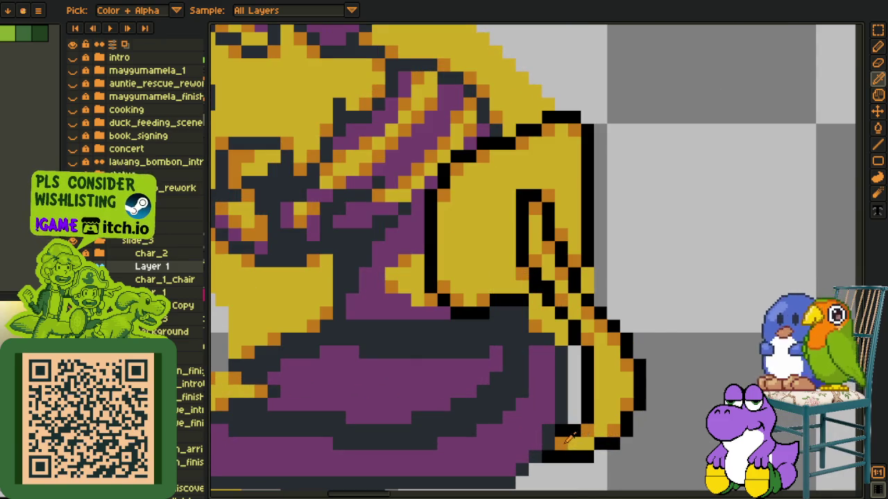
- Bucket-fill the lower right part of the hand orange
key(b)
click(597, 428)
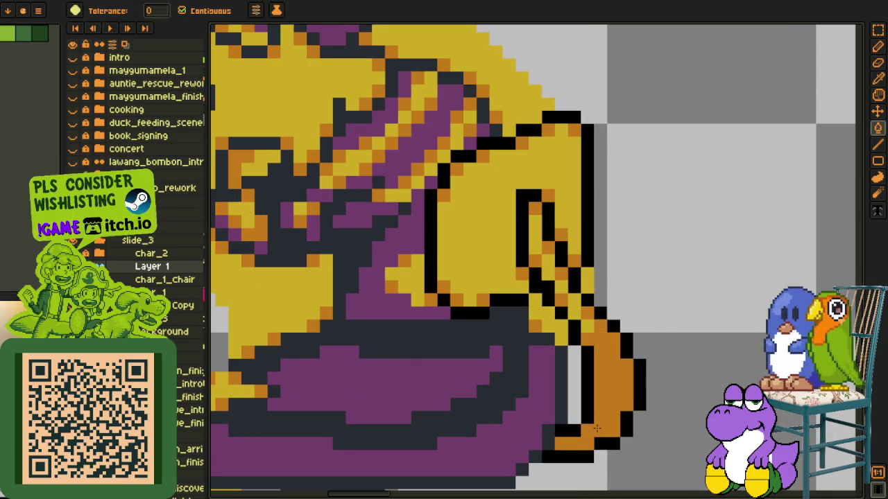
key(b)
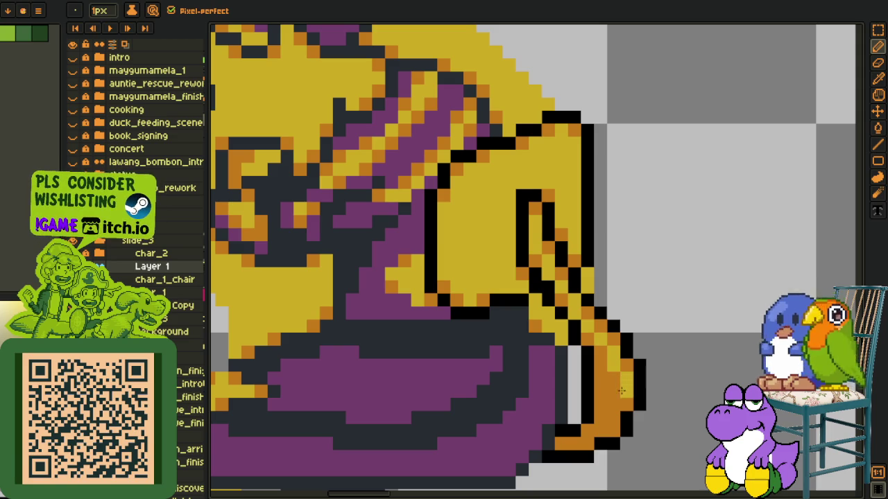
alt+click(613, 399)
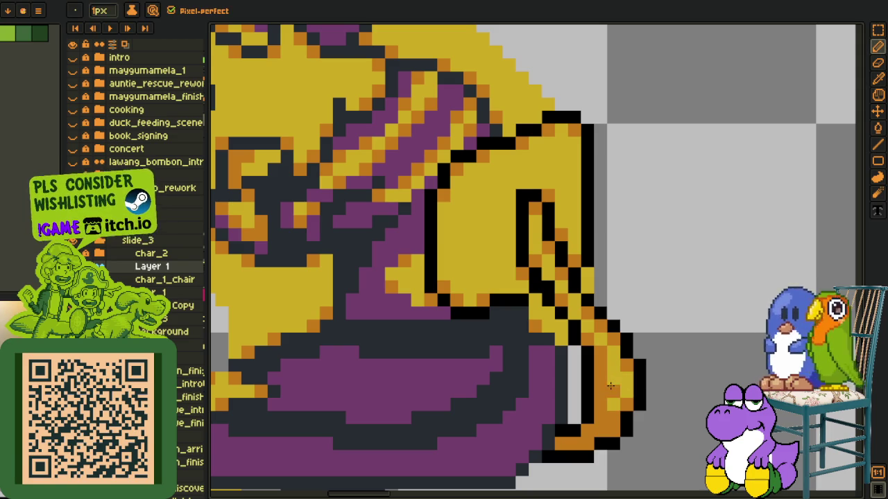
key(alt)
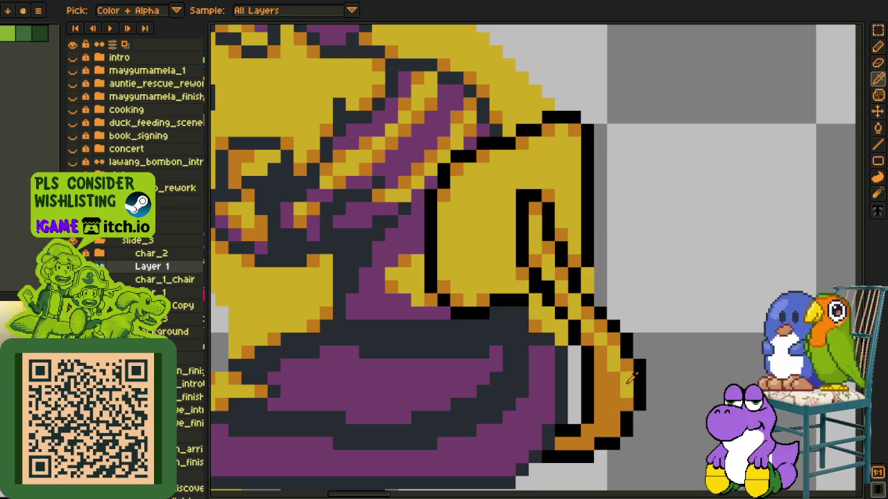
key(alt)
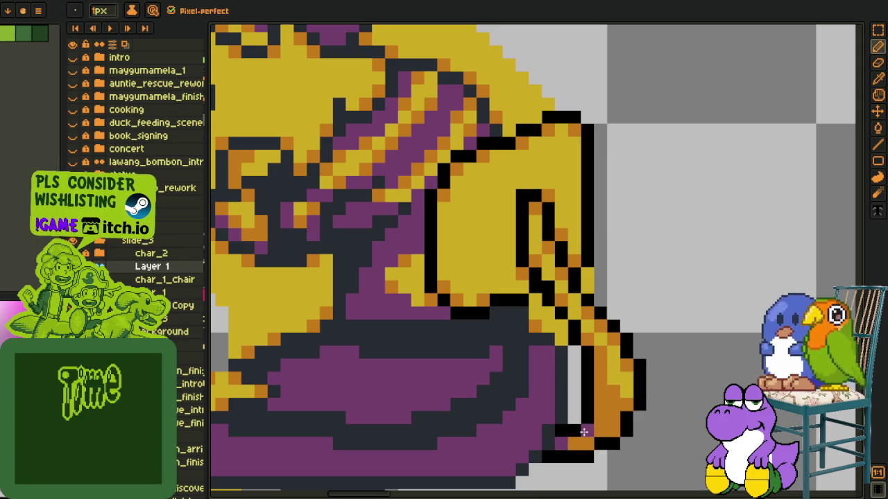
- Zoom in and out to check the orange shading on the hand
scroll(602, 414, down, 1)
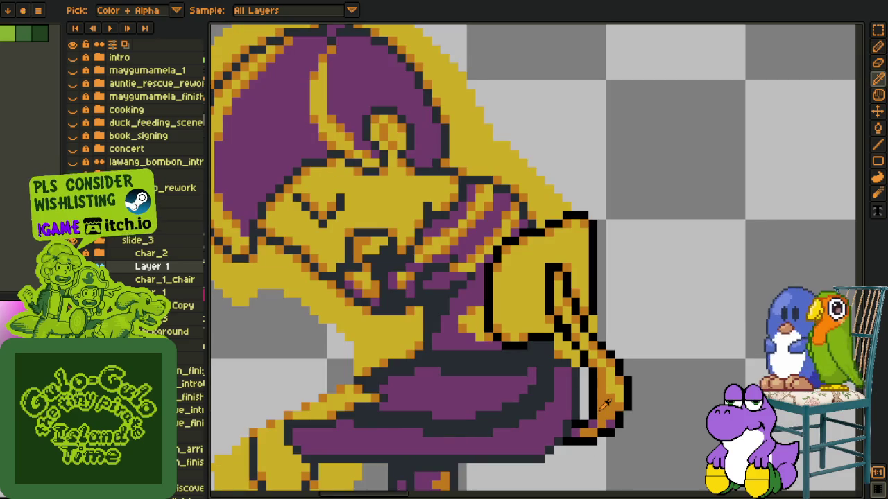
scroll(599, 404, down, 1)
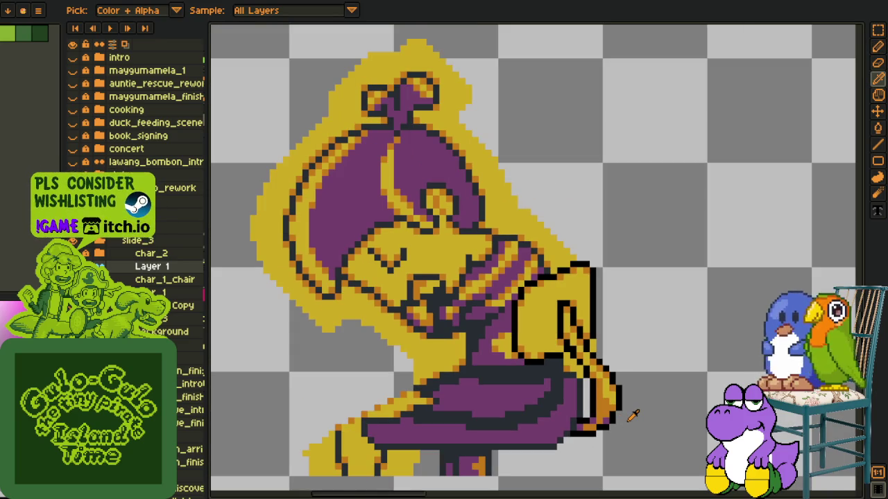
scroll(631, 416, up, 1)
scroll(610, 420, up, 2)
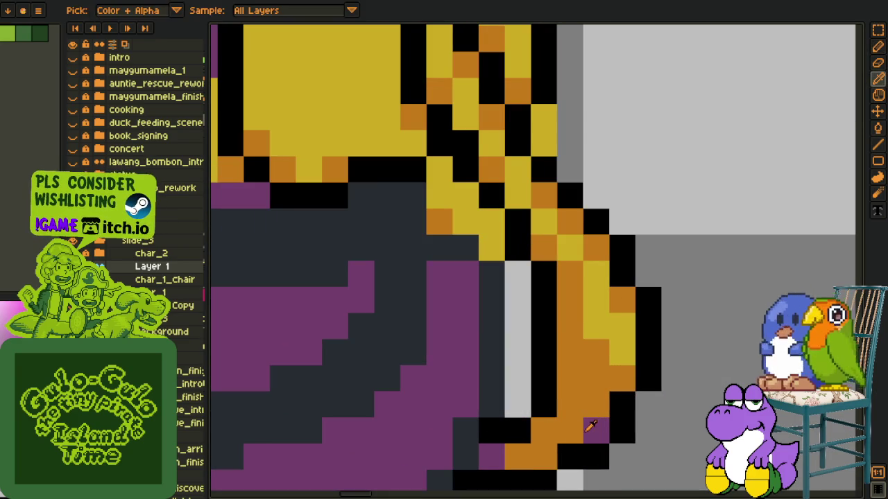
scroll(624, 416, down, 3)
scroll(626, 412, down, 1)
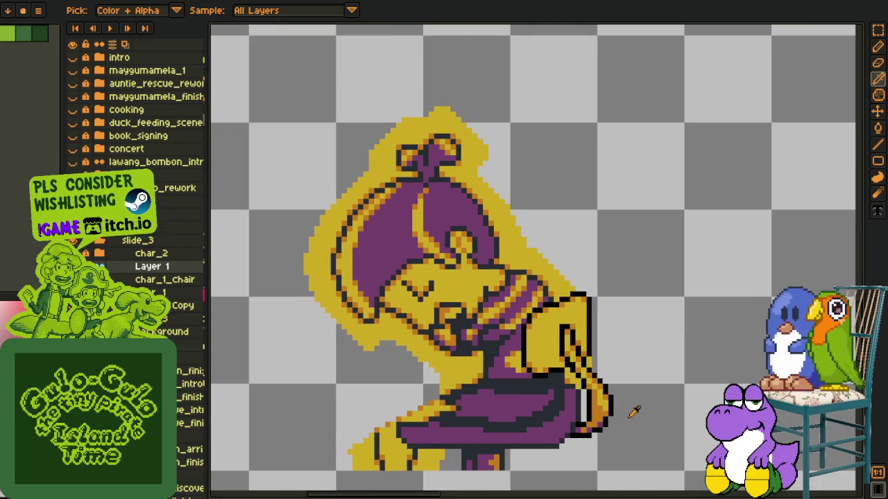
scroll(541, 354, up, 2)
scroll(544, 347, down, 1)
scroll(551, 347, up, 1)
scroll(569, 346, up, 2)
scroll(574, 345, down, 2)
scroll(557, 334, down, 1)
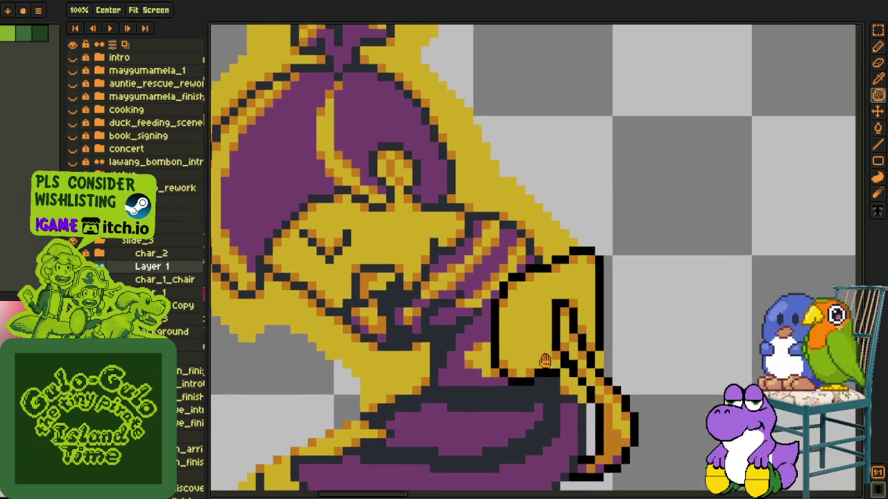
- Paint orange pixels along the hand's lower edge and a band across its interior
scroll(525, 368, up, 2)
scroll(517, 388, up, 1)
alt+click(512, 404)
click(545, 305)
mouse_move(534, 322)
mouse_down()
mouse_move(505, 326)
mouse_move(493, 383)
mouse_move(510, 339)
mouse_move(527, 391)
mouse_move(562, 392)
mouse_move(544, 374)
mouse_up()
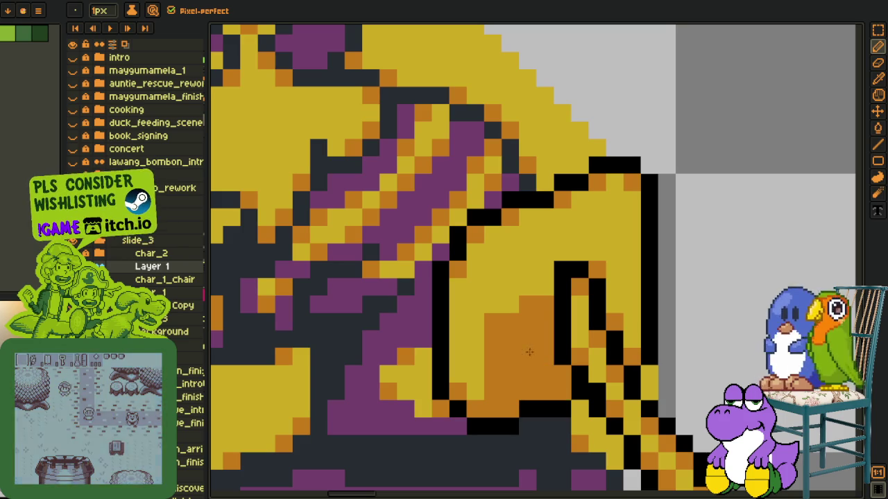
drag(544, 285, 492, 305)
mouse_move(485, 374)
mouse_down()
mouse_move(458, 390)
mouse_move(475, 323)
mouse_move(493, 305)
mouse_up()
click(545, 269)
mouse_move(607, 277)
mouse_down()
mouse_move(598, 253)
mouse_move(545, 253)
mouse_move(527, 270)
mouse_up()
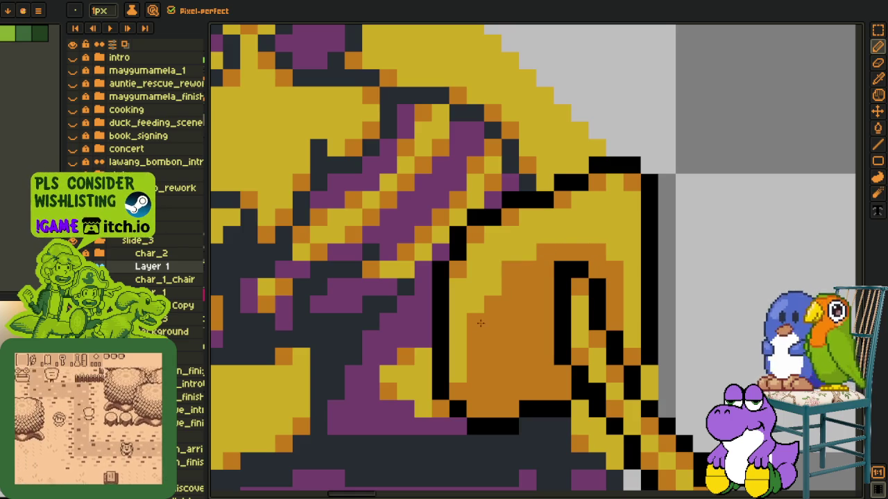
- Repaint the hand's interior purple with sampled purple, pencil strokes and a bucket fill
alt+click(421, 374)
mouse_move(489, 391)
mouse_down()
mouse_move(479, 391)
mouse_move(534, 392)
mouse_move(475, 375)
mouse_move(475, 332)
mouse_move(492, 299)
mouse_move(482, 320)
mouse_move(482, 291)
mouse_up()
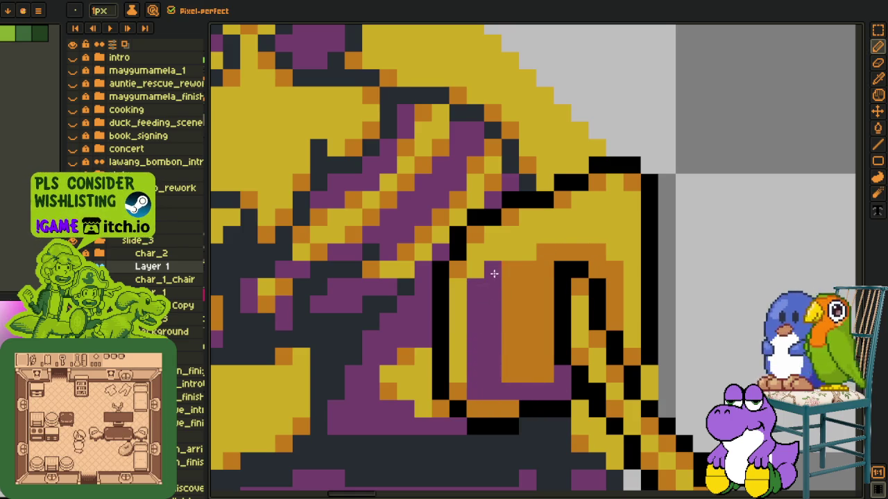
mouse_move(514, 264)
mouse_down()
mouse_move(573, 256)
mouse_move(527, 271)
mouse_up()
key(g)
click(520, 286)
key(b)
mouse_move(567, 241)
mouse_down()
mouse_move(599, 237)
mouse_move(614, 253)
mouse_move(611, 307)
mouse_up()
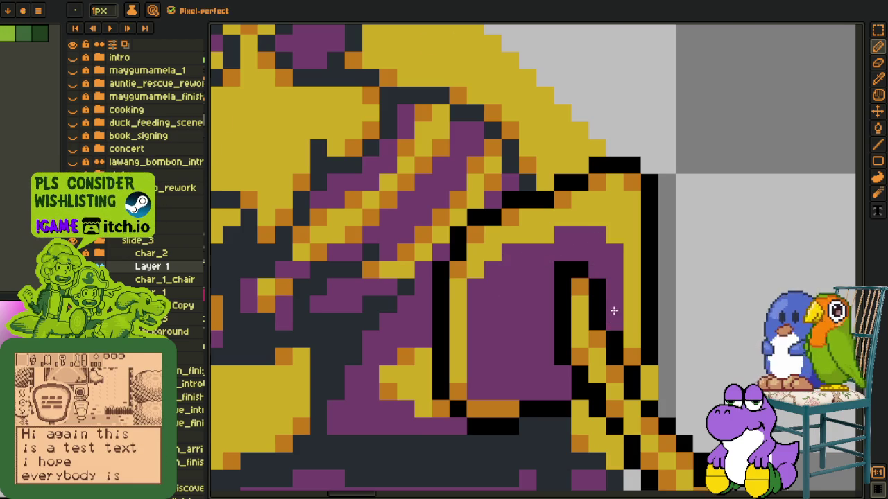
- Draw an orange line and fill the purple patches at the hand's right orange
scroll(614, 311, down, 5)
scroll(596, 312, up, 3)
scroll(582, 316, up, 2)
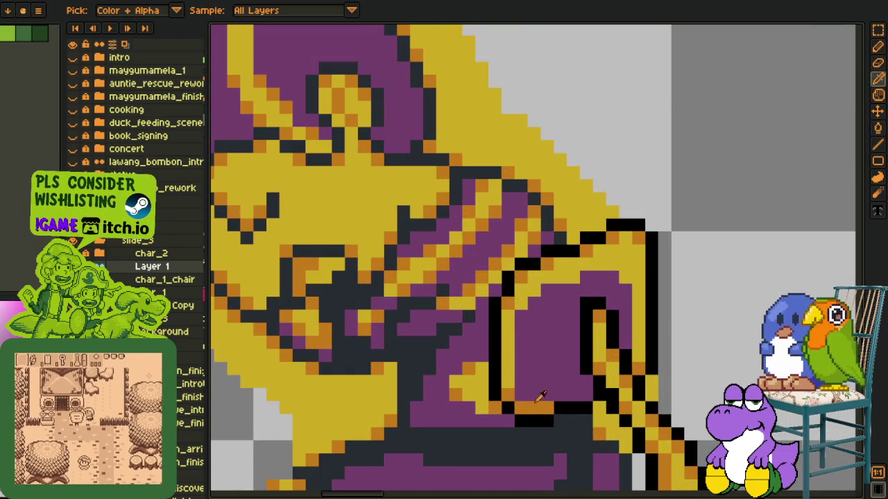
alt+click(550, 393)
mouse_move(560, 298)
mouse_down()
mouse_move(561, 333)
mouse_move(602, 284)
mouse_up()
key(g)
click(610, 278)
click(585, 305)
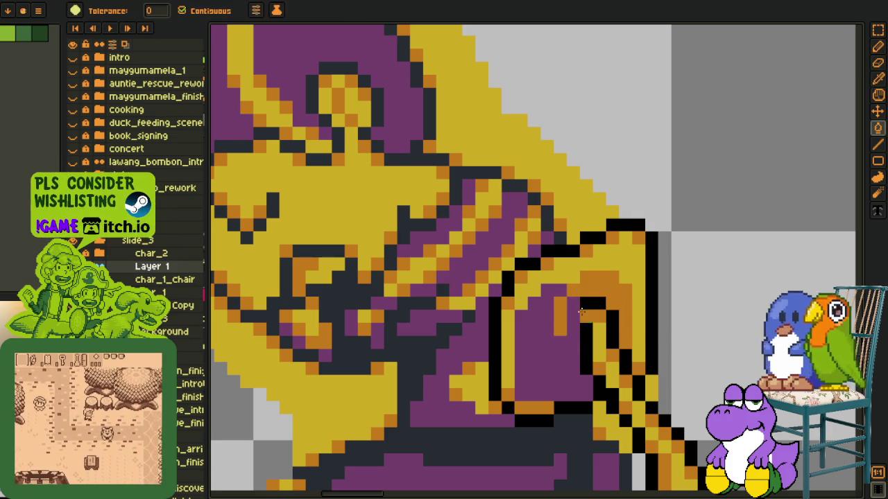
key(b)
- Replace the vertical orange stroke with an orange highlight along the hand's top
key(ctrl+z)
drag(574, 289, 528, 290)
scroll(548, 294, down, 4)
scroll(575, 317, down, 1)
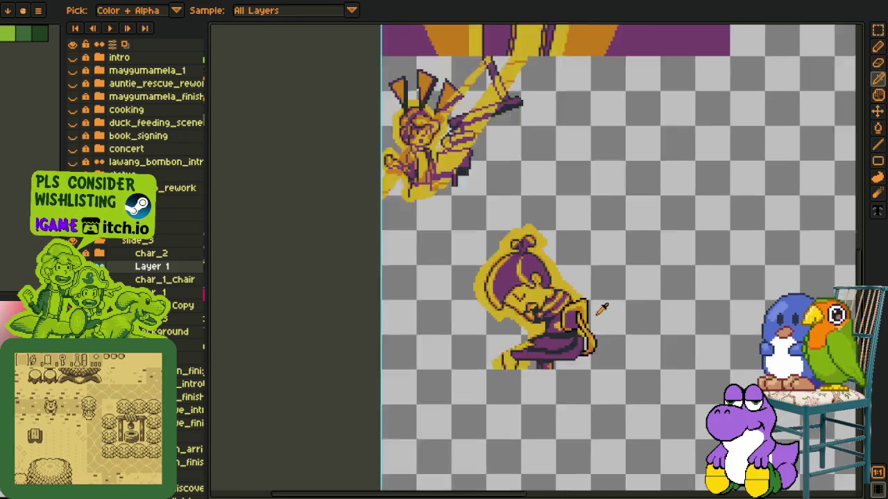
- Zoom to the hand and repaint its yellow outline pixels purple with a short dark column
scroll(602, 309, down, 2)
drag(635, 233, 472, 375)
scroll(473, 374, up, 2)
scroll(452, 314, up, 3)
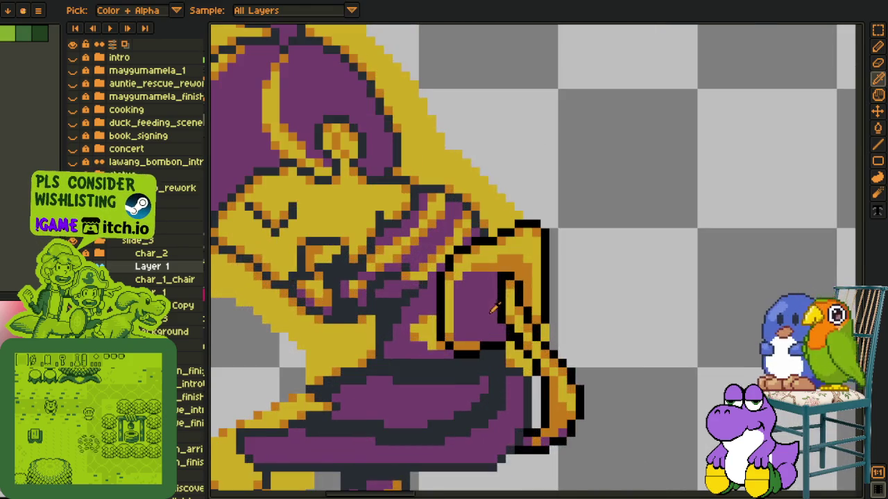
key(g)
scroll(485, 305, up, 2)
click(537, 316)
click(547, 323)
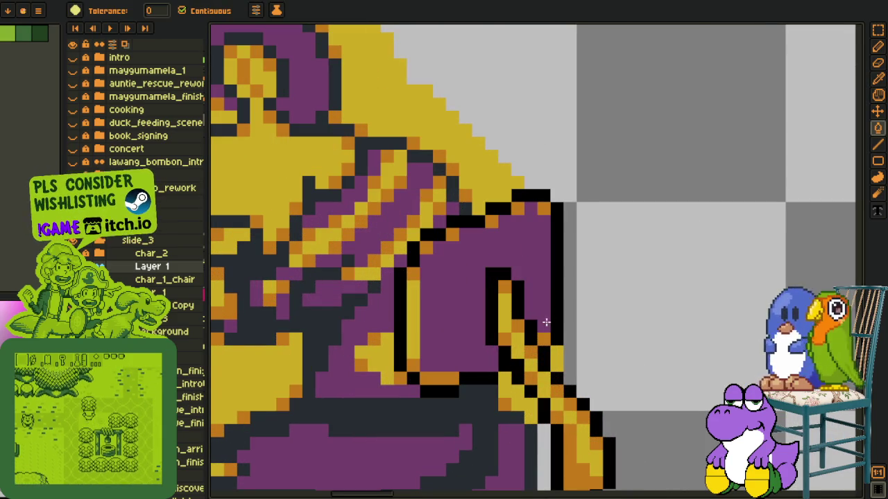
key(ctrl+z)
key(b)
drag(547, 326, 540, 272)
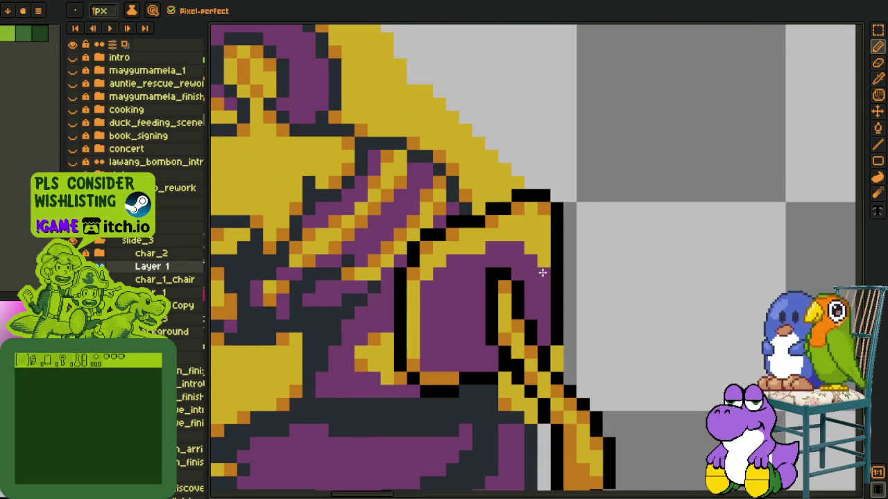
drag(541, 229, 447, 260)
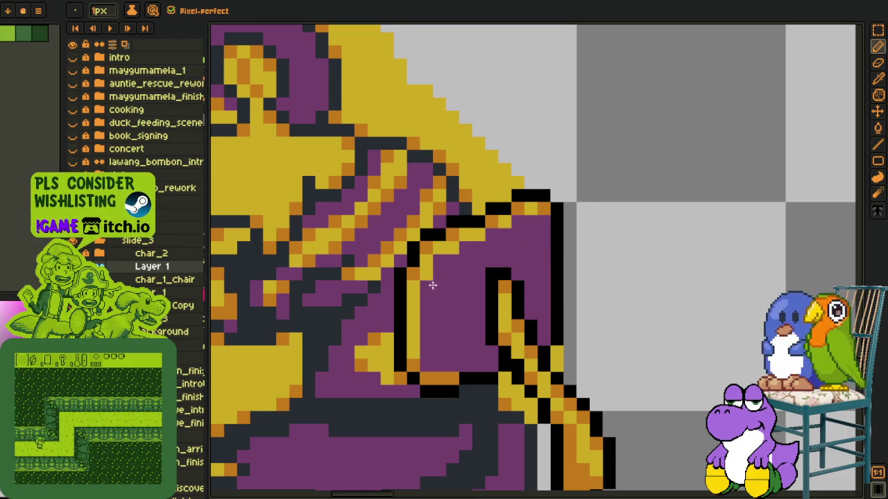
- Fill the hand's orange patch and yellow diagonal stripe with purple
scroll(436, 277, down, 2)
scroll(465, 319, down, 2)
scroll(469, 319, down, 2)
mouse_move(495, 276)
mouse_down()
mouse_move(486, 412)
mouse_move(444, 306)
mouse_up()
scroll(444, 305, up, 3)
scroll(420, 211, up, 2)
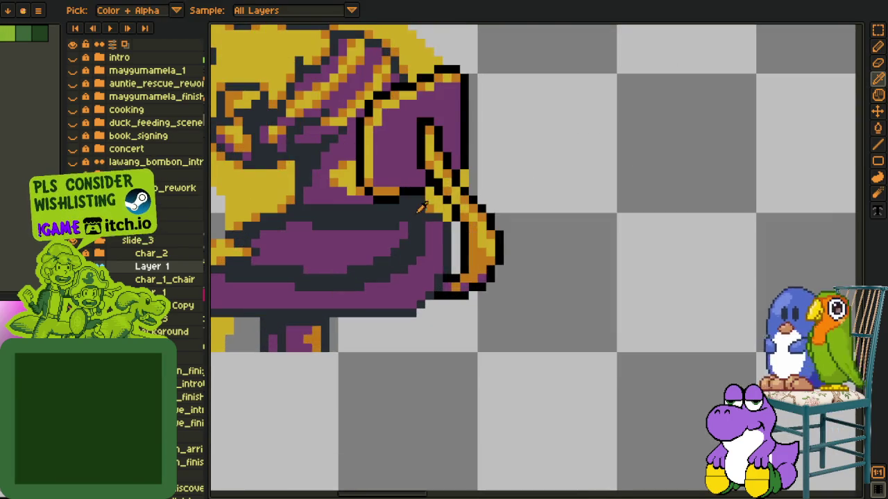
scroll(418, 214, down, 1)
scroll(461, 375, down, 2)
scroll(461, 374, down, 1)
scroll(461, 375, up, 1)
scroll(450, 302, up, 1)
scroll(457, 332, up, 1)
scroll(447, 348, up, 3)
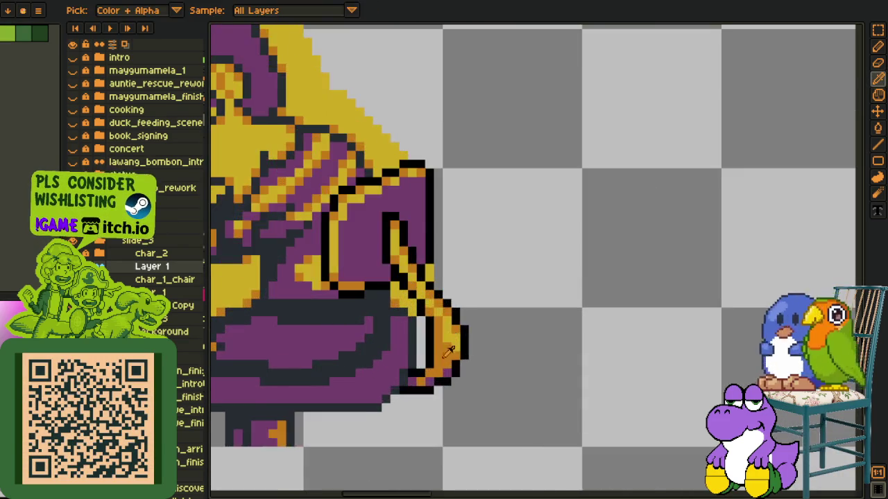
key(g)
scroll(448, 349, up, 1)
click(439, 289)
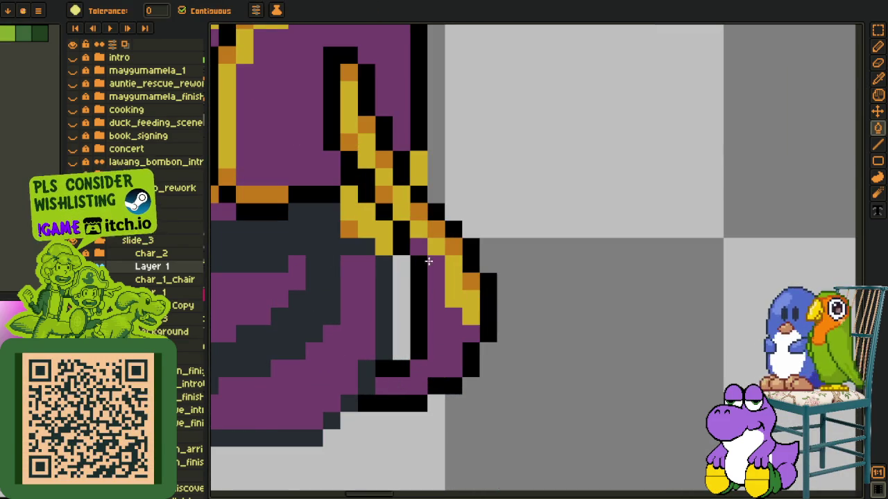
click(453, 298)
- Reshape the diagonal stripe in purple and dark, and fill the yellow column purple
drag(428, 233, 368, 154)
click(349, 125)
key(b)
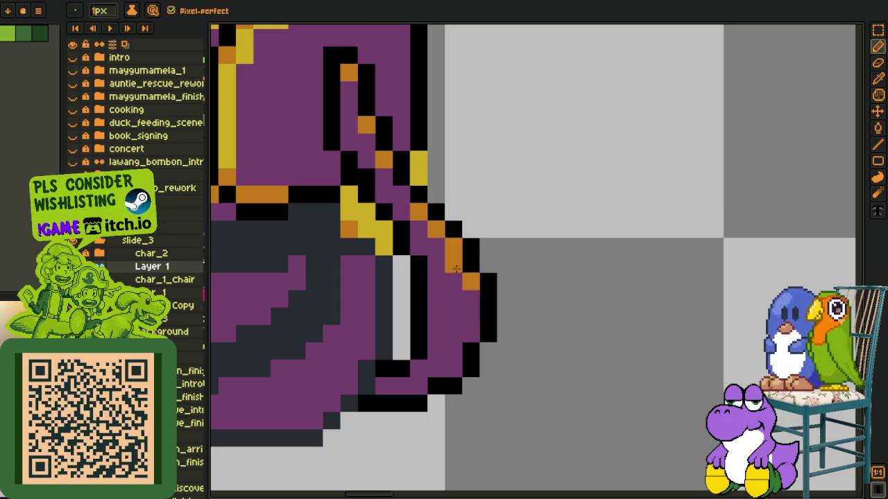
scroll(474, 310, down, 2)
key(i)
scroll(448, 313, down, 2)
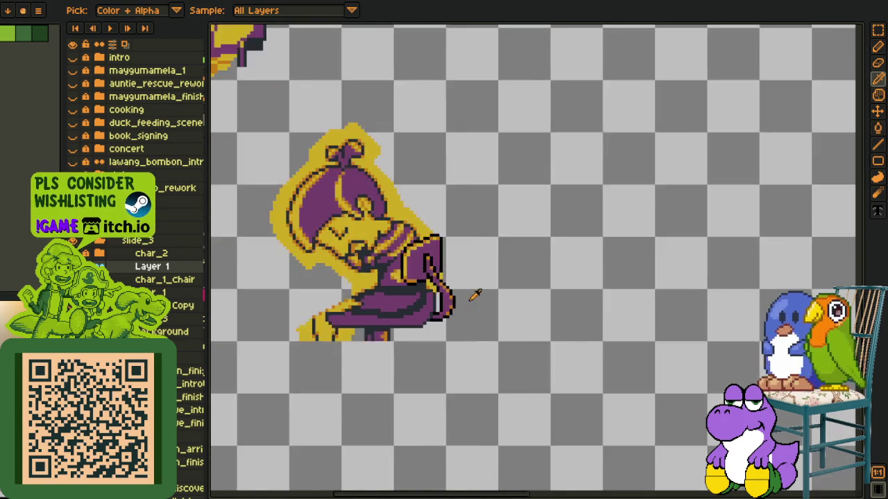
scroll(474, 297, down, 1)
- Replace the black outline colour with dark grey #20282F and save the sprite
key(ctrl+s)
scroll(477, 297, up, 2)
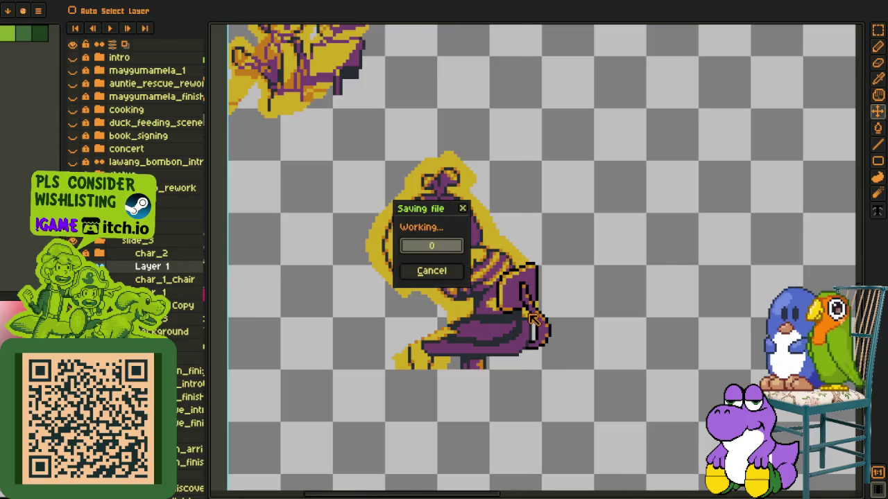
scroll(499, 312, up, 1)
scroll(521, 326, up, 1)
scroll(535, 338, up, 1)
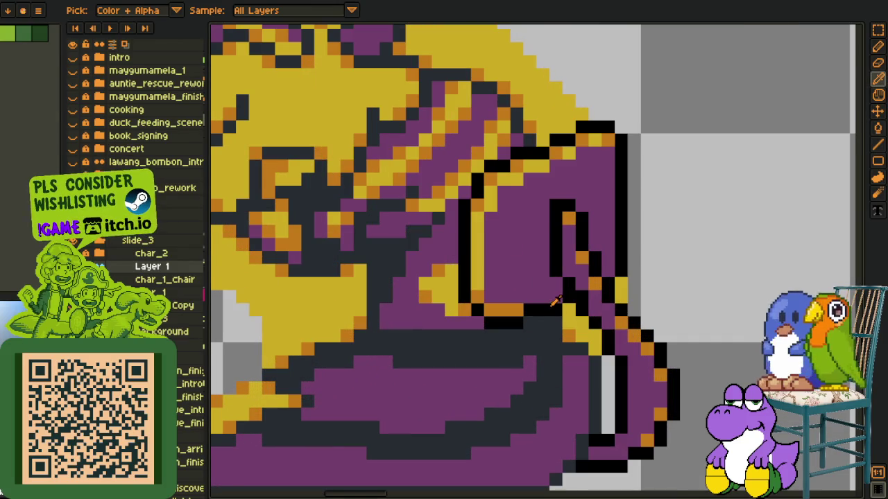
key(shift+r)
click(354, 390)
scroll(485, 332, down, 3)
scroll(529, 357, down, 1)
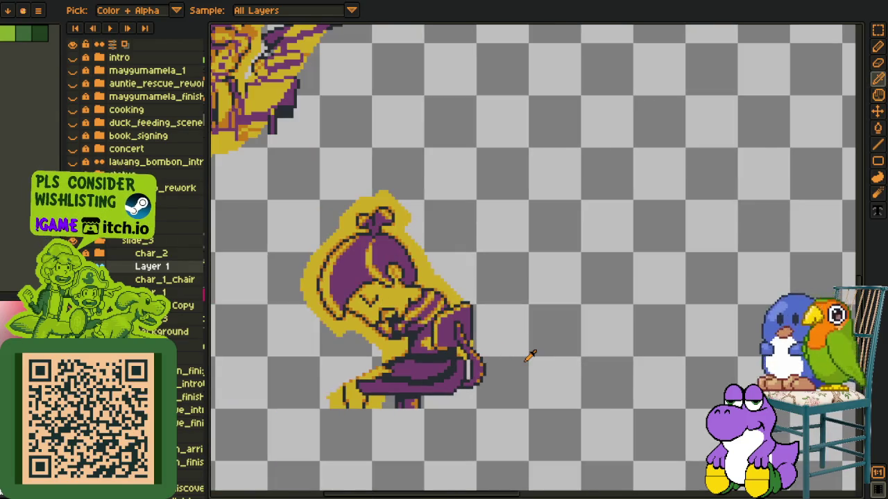
scroll(534, 351, down, 2)
key(ctrl+s)
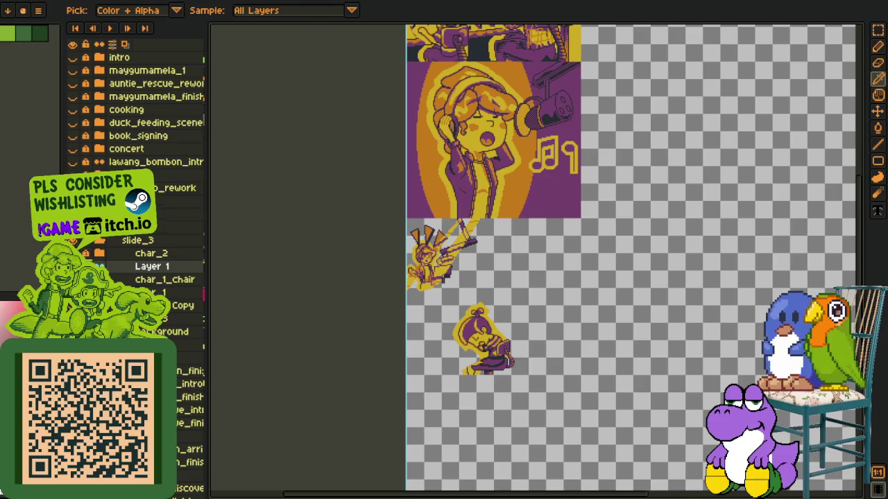
- Rename Layer 1 to chair_back, save, and delete the char_1_chair layer
double_click(134, 268)
text(chair)
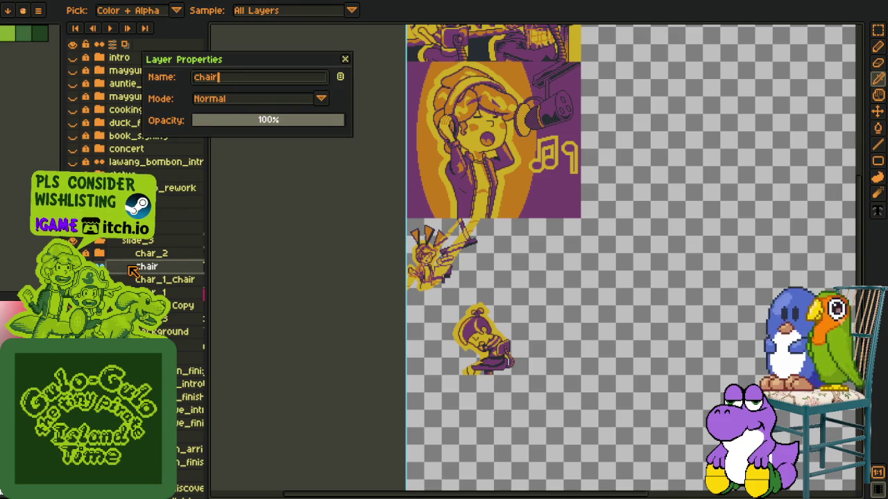
text(_back)
key(Return)
key(ctrl+s)
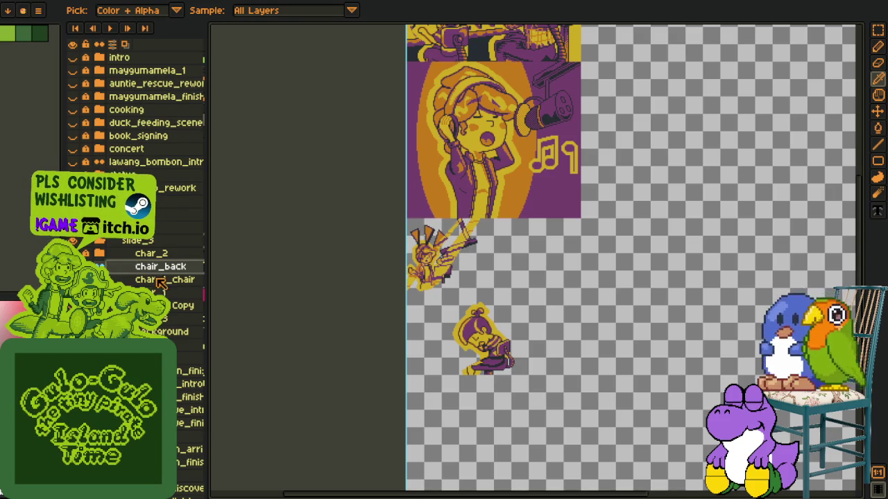
right_click(164, 280)
click(186, 312)
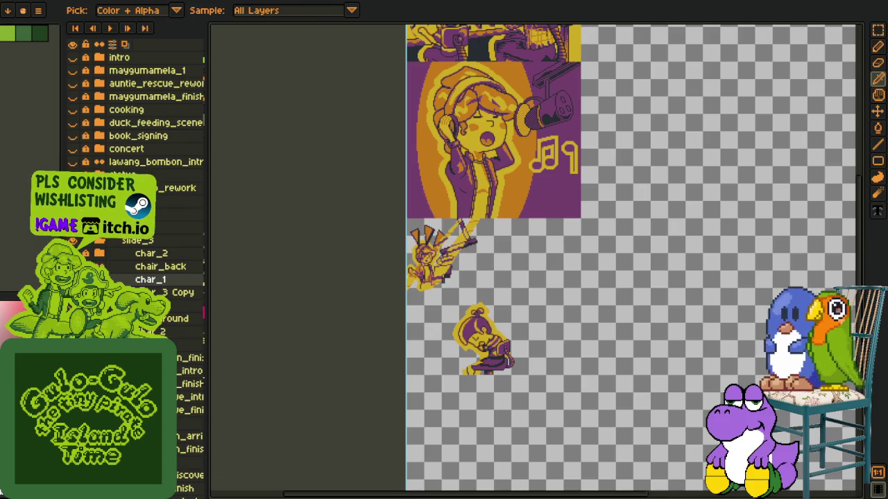
- Create a new layer group and move chair_back and the char_1 layer into it
right_click(135, 279)
click(273, 314)
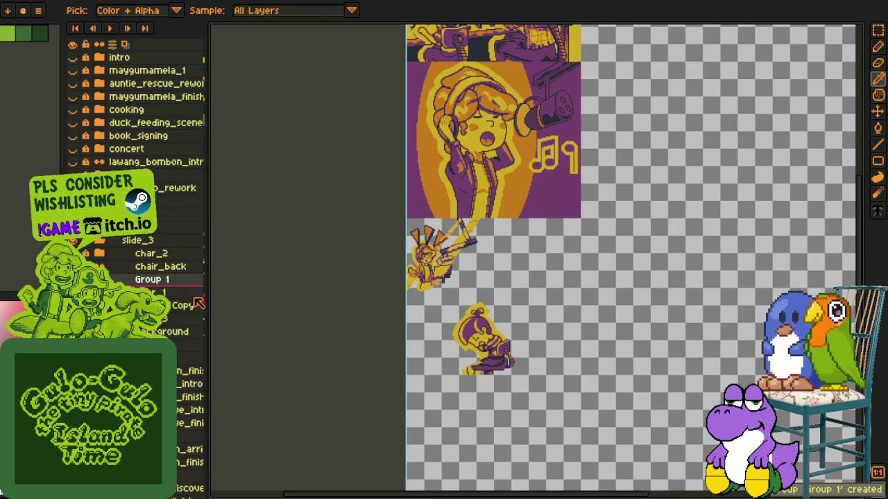
click(154, 267)
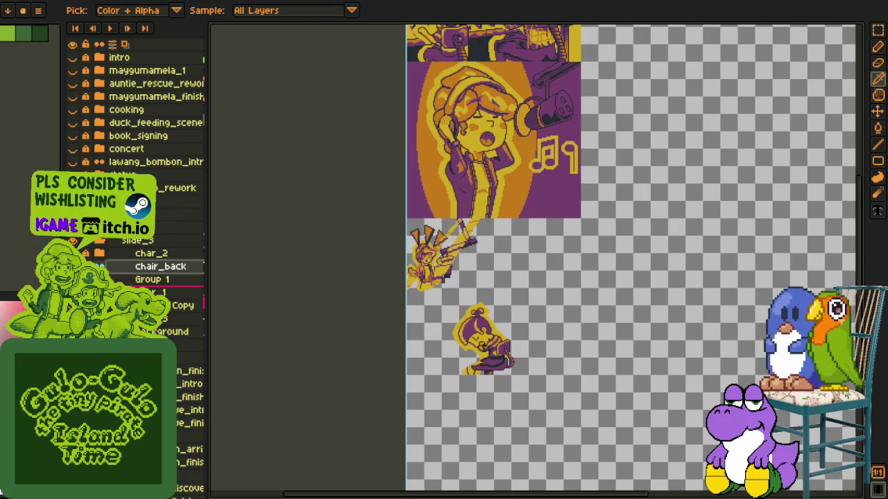
drag(123, 277, 125, 286)
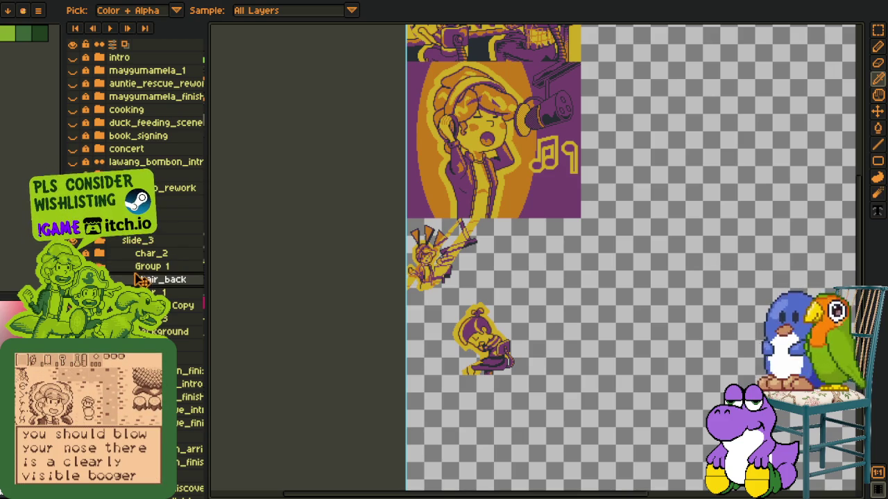
drag(139, 279, 163, 292)
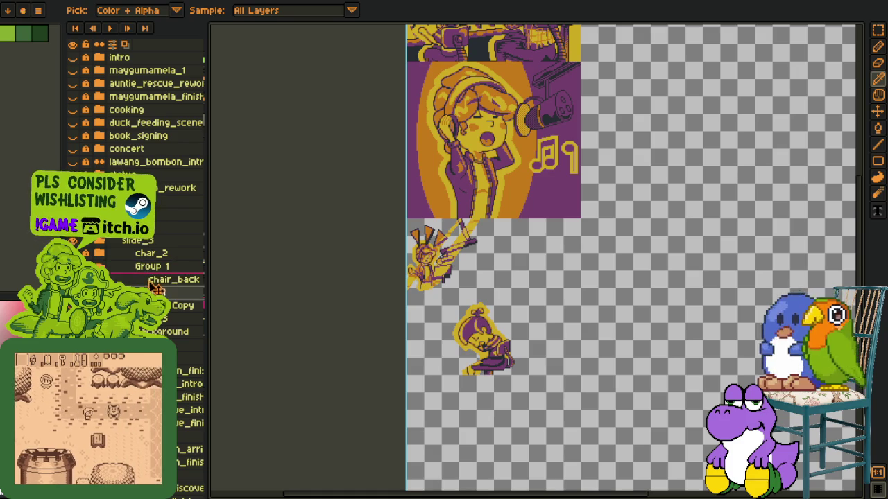
drag(163, 292, 147, 271)
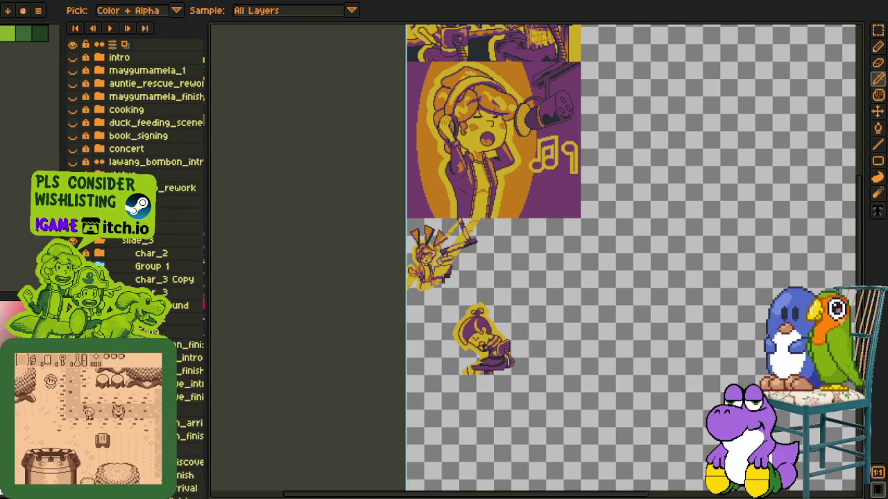
- Rename the group char_1, save, move it above char_2, and unhide the green dreamer
double_click(145, 269)
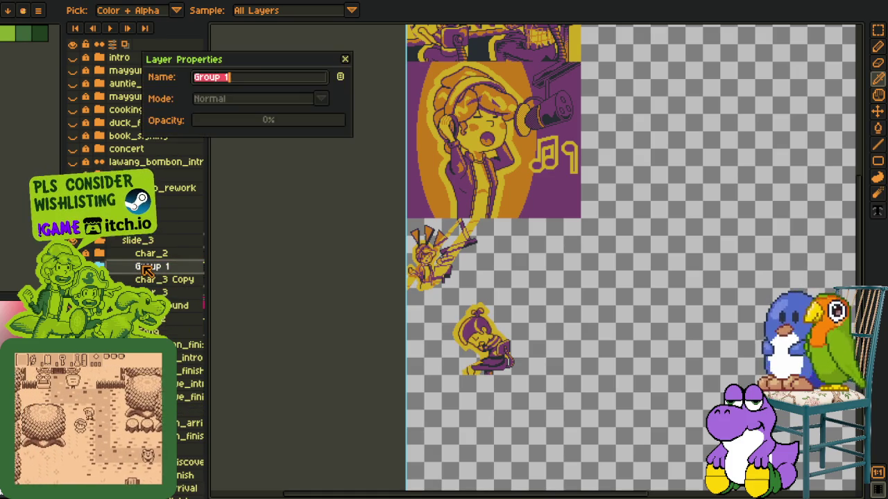
text(1)
key(Return)
key(ctrl+s)
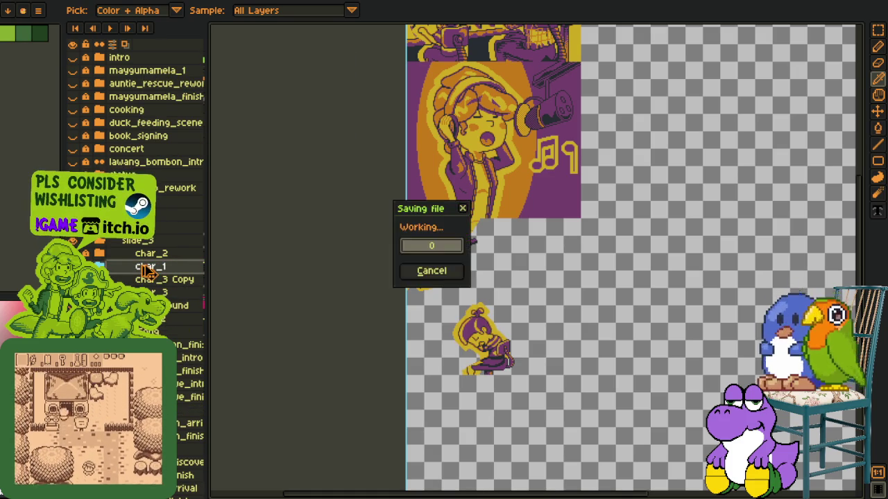
drag(128, 269, 130, 257)
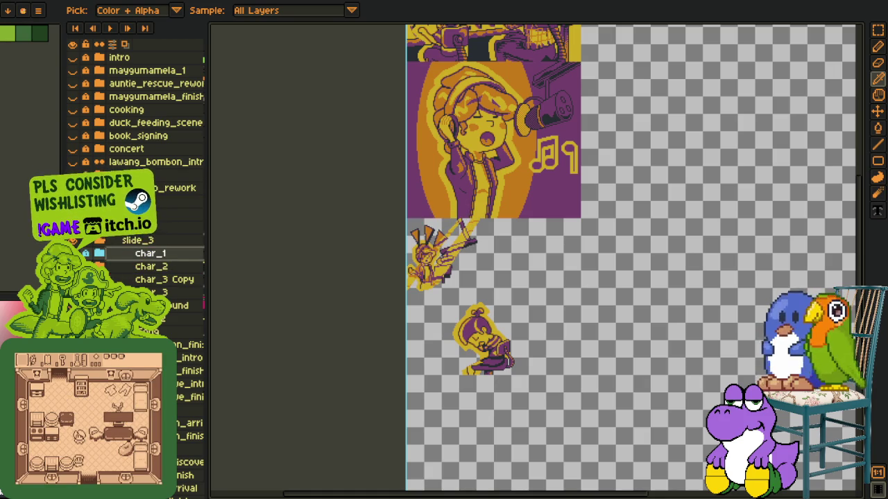
click(72, 253)
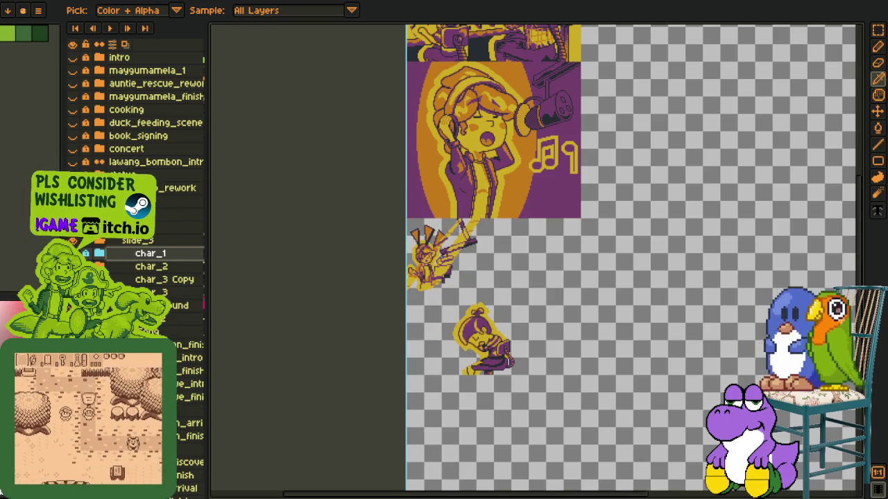
- Bring the green dreamer into close view and start a marquee selection on it
drag(504, 386, 438, 313)
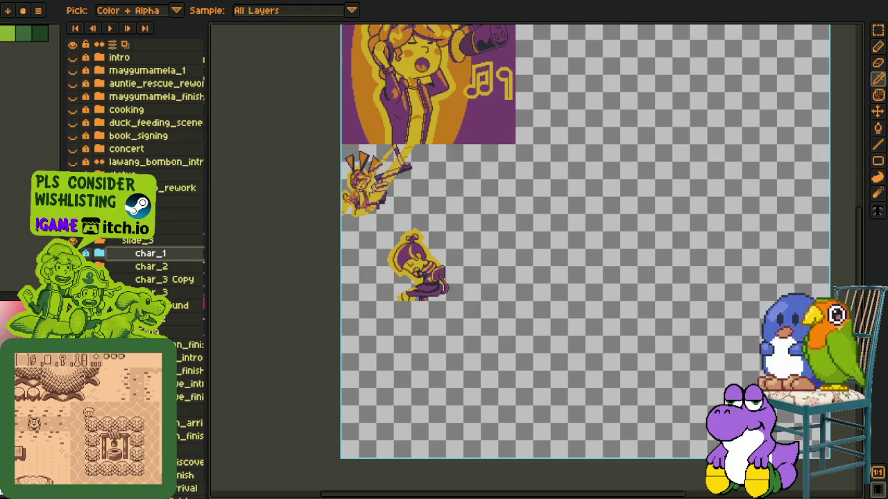
scroll(469, 208, up, 2)
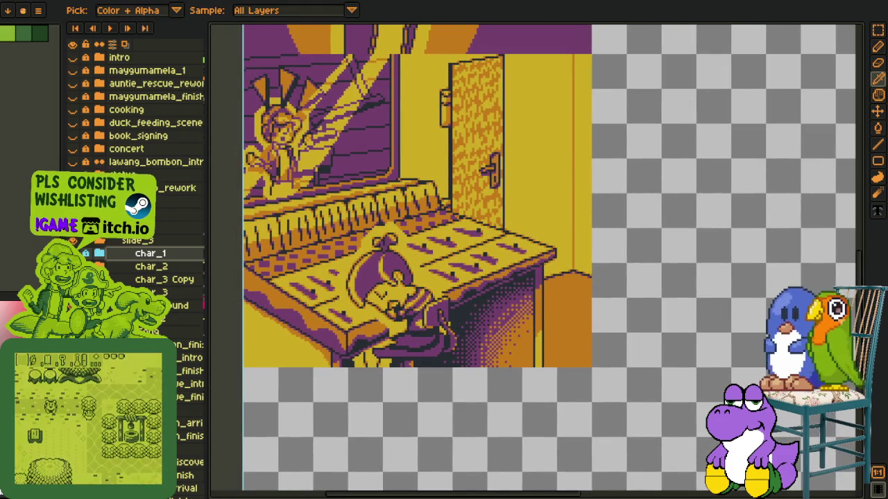
drag(626, 300, 612, 334)
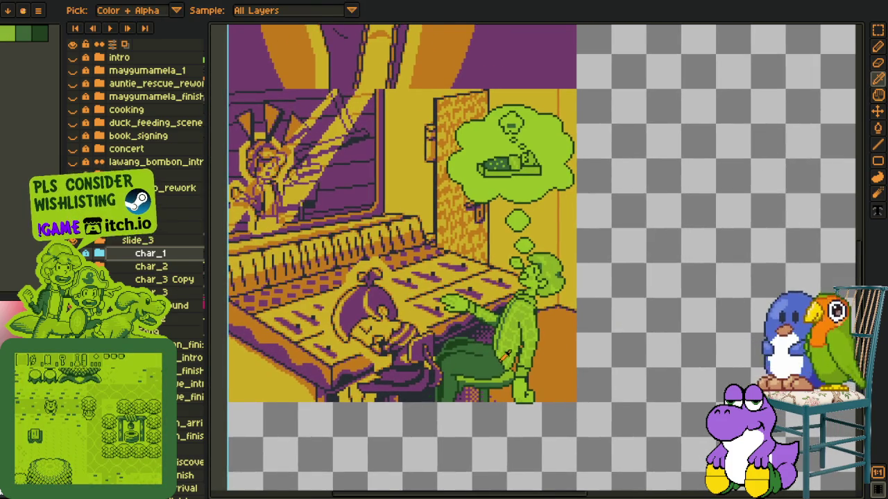
scroll(506, 354, up, 2)
scroll(560, 393, up, 2)
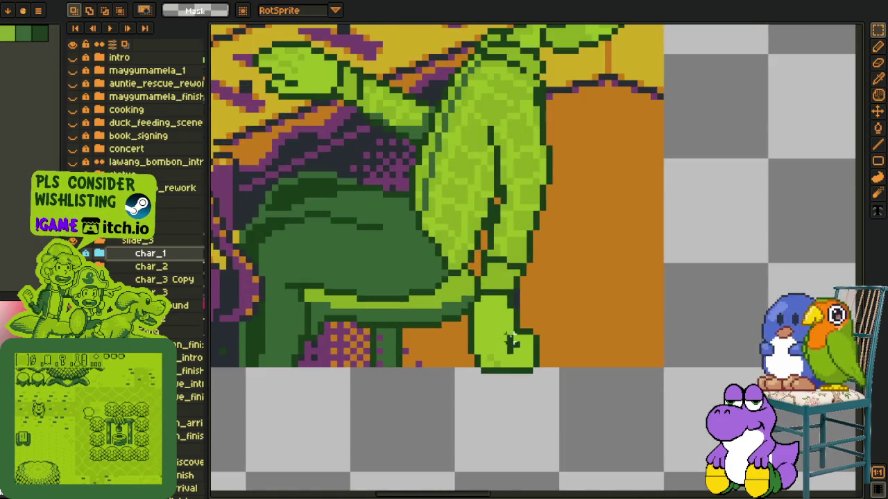
drag(446, 293, 626, 311)
scroll(637, 366, down, 1)
- Select and move a section of the green figure's body, then deselect and view the scene
mouse_move(340, 248)
mouse_down()
mouse_move(406, 386)
mouse_move(457, 460)
mouse_up()
drag(569, 344, 567, 355)
drag(421, 287, 502, 476)
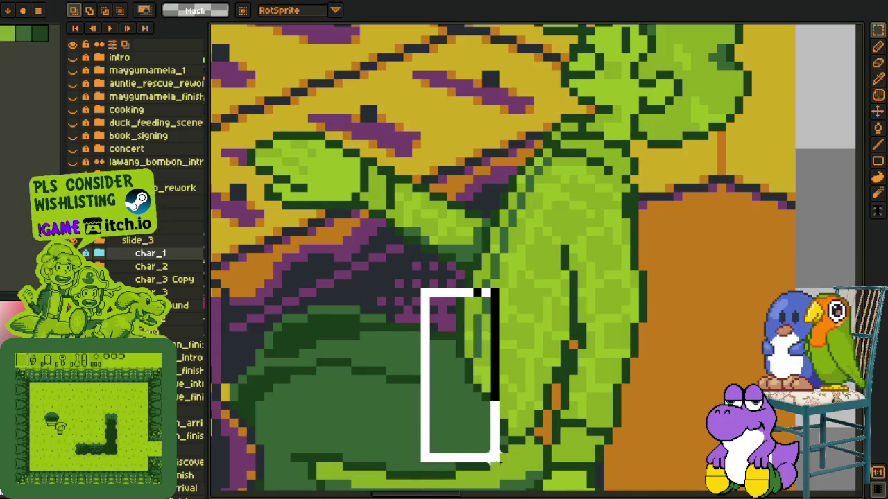
scroll(501, 416, down, 1)
mouse_move(510, 228)
mouse_down()
mouse_move(588, 338)
mouse_move(576, 386)
mouse_up()
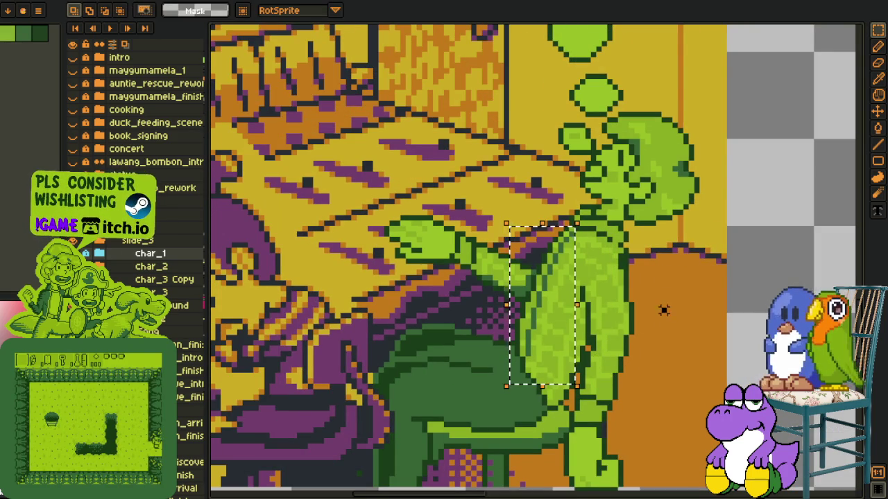
key(ctrl+d)
scroll(694, 305, up, 1)
scroll(537, 361, down, 2)
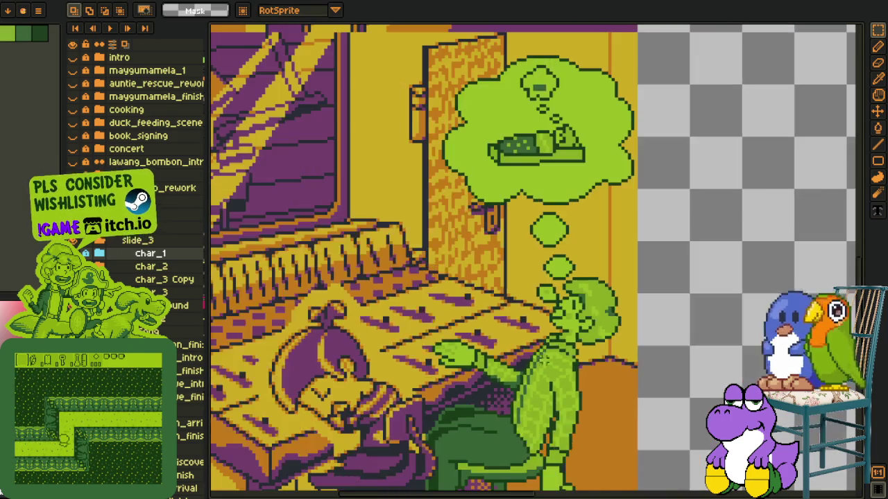
scroll(635, 363, down, 3)
scroll(638, 381, up, 2)
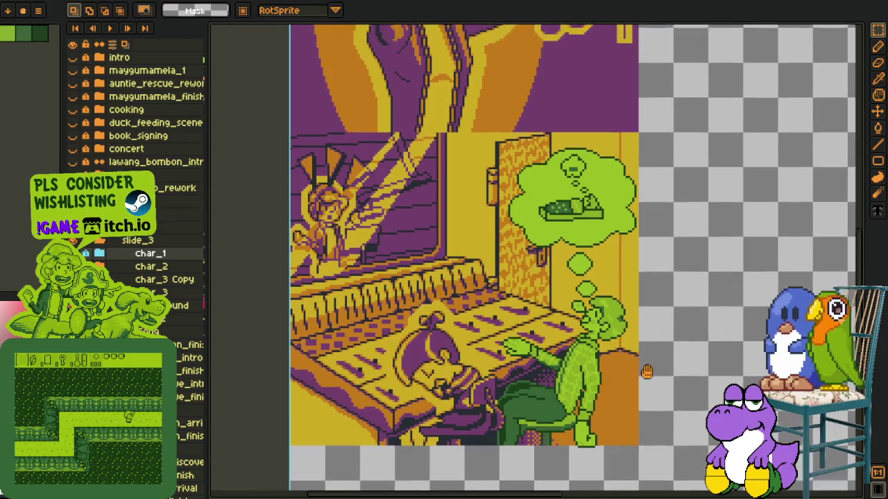
mouse_move(642, 380)
mouse_down()
mouse_move(634, 380)
mouse_move(663, 381)
mouse_up()
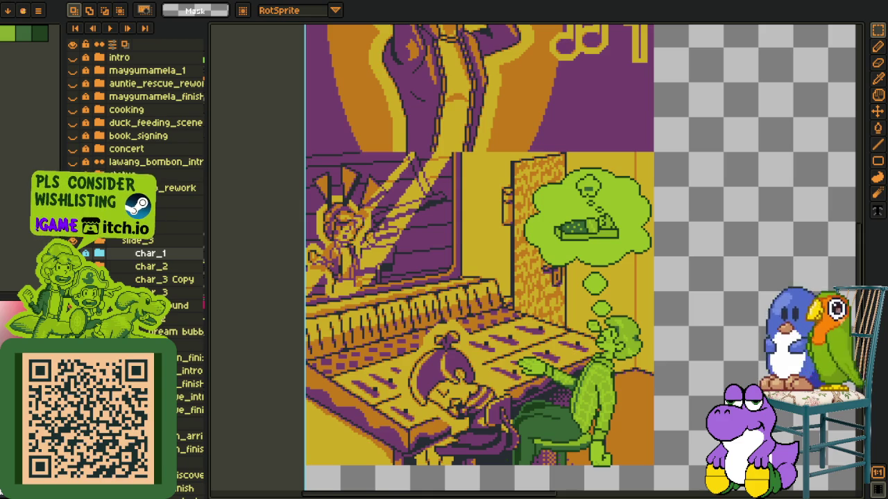
- Move the Dream bubble layer above char_1, delete the extra layer, and pick Dream bubble for editing
click(174, 332)
drag(154, 286, 169, 253)
click(174, 331)
key(Delete)
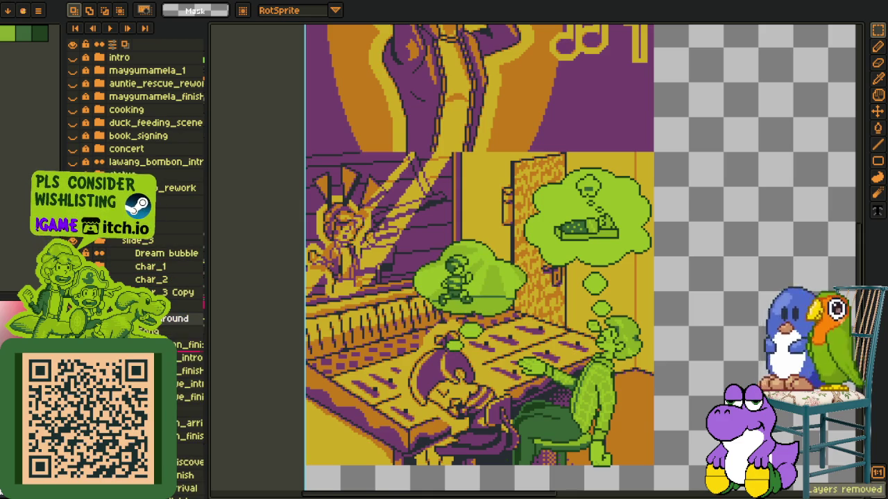
key(i)
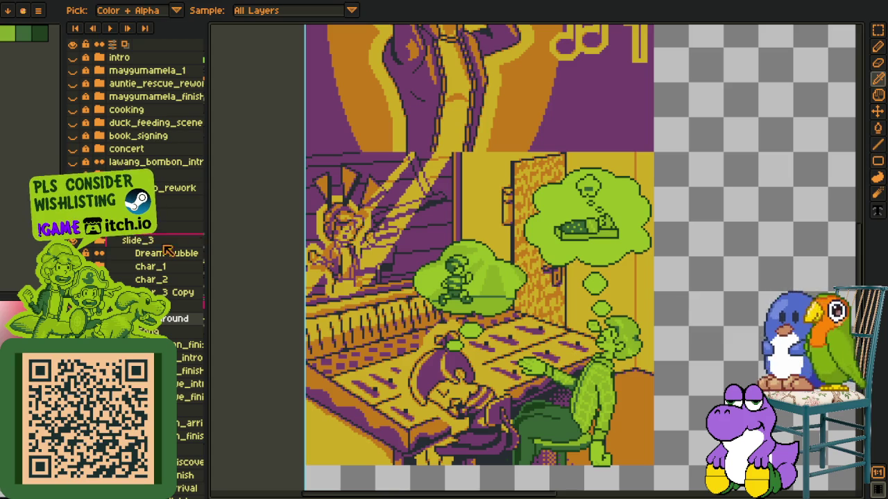
ctrl+click(452, 279)
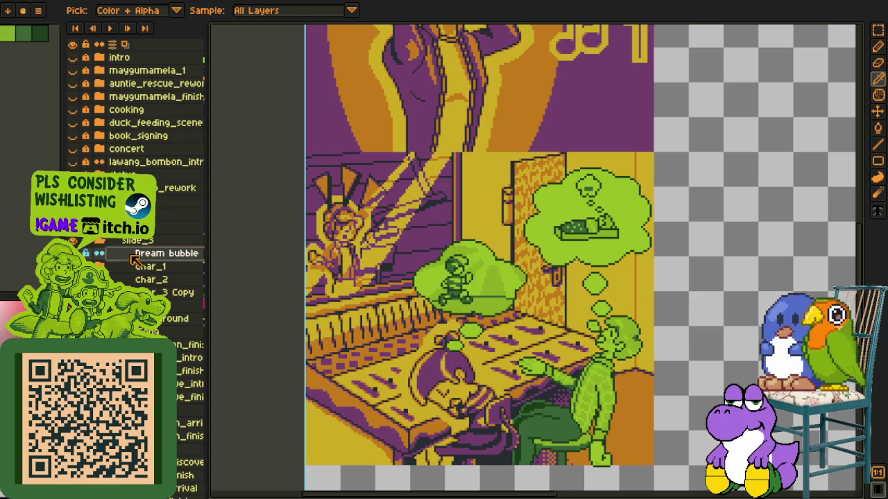
- Lasso the left dream bubble and its small circles and move them up and left
scroll(452, 279, up, 1)
mouse_move(488, 208)
mouse_down()
mouse_move(337, 341)
mouse_move(519, 398)
mouse_up()
drag(583, 290, 582, 284)
drag(510, 282, 492, 221)
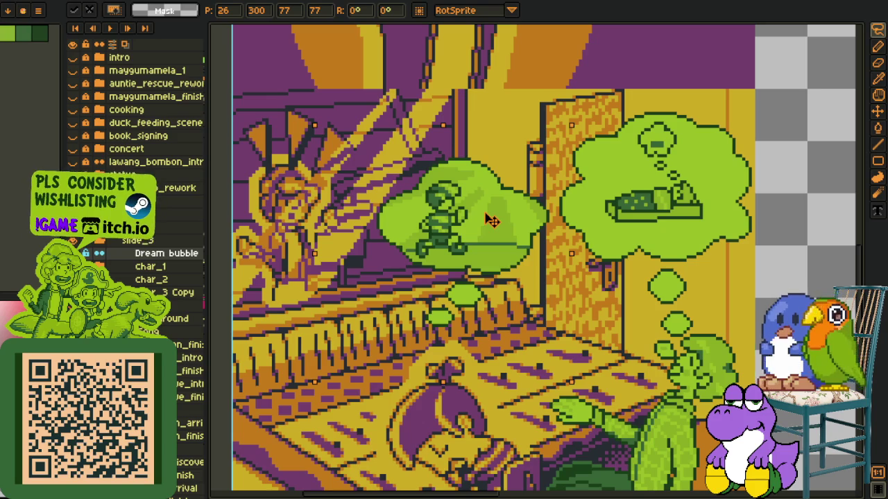
key(Return)
- Dot a lighter green highlight pixel onto the lower small trail bubble
key(i)
scroll(482, 212, up, 1)
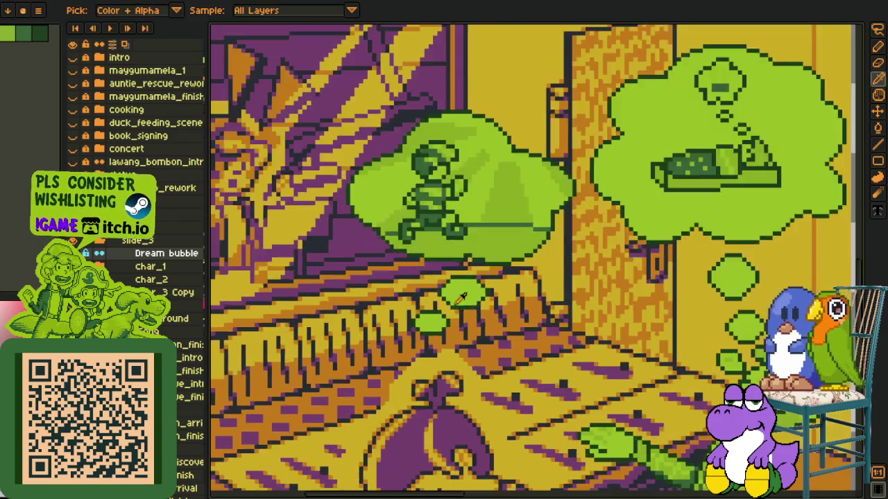
scroll(478, 208, up, 1)
key(b)
scroll(473, 310, up, 3)
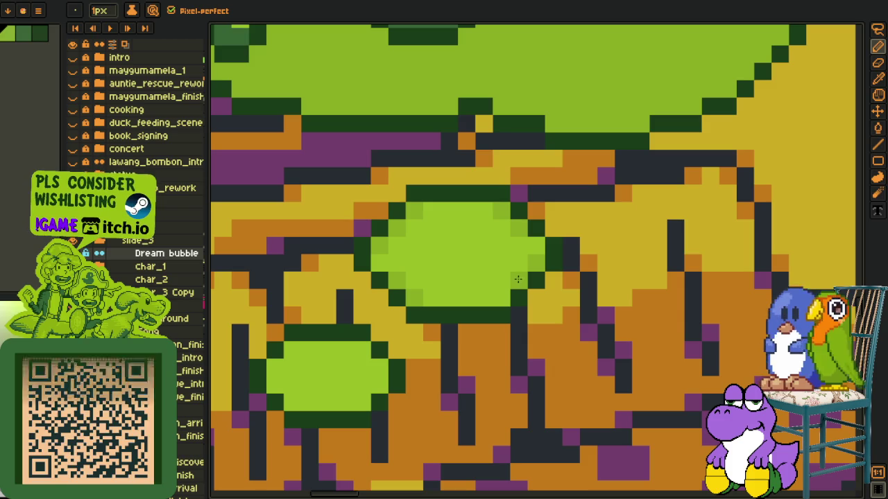
click(362, 350)
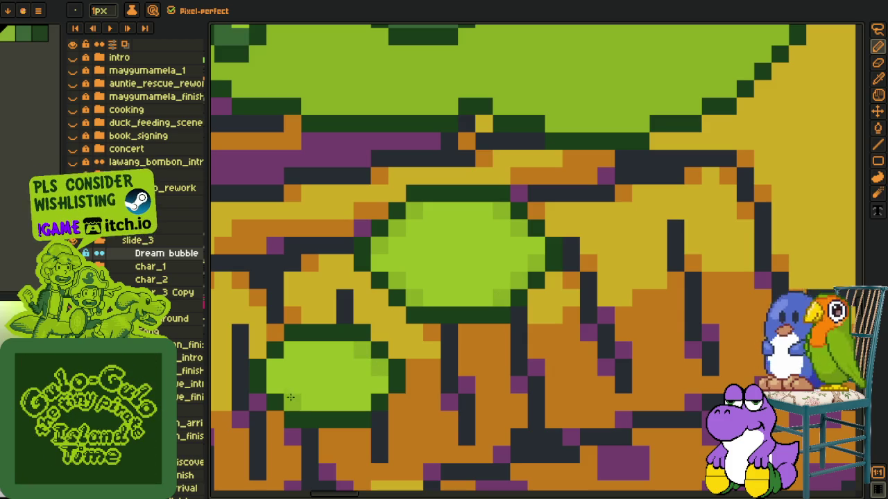
scroll(283, 369, down, 3)
scroll(283, 369, down, 2)
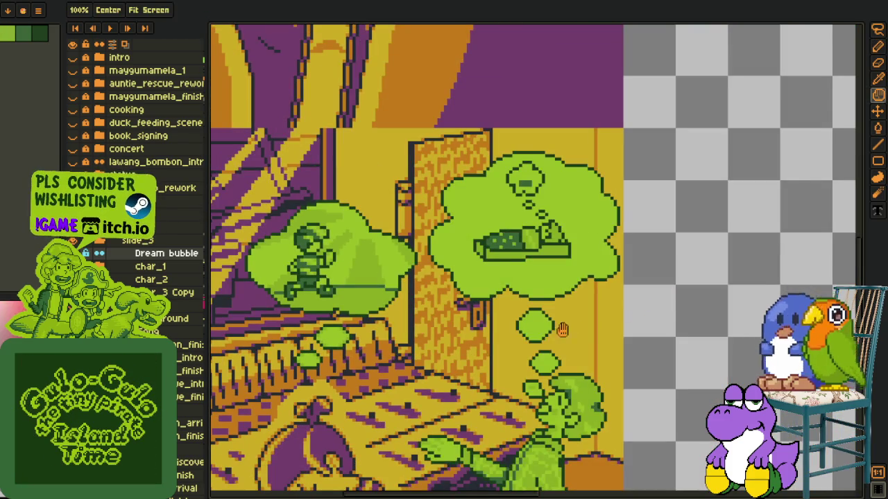
drag(638, 312, 532, 315)
scroll(538, 299, up, 1)
scroll(527, 305, up, 2)
scroll(513, 312, up, 1)
- Apply a red #FF0000 outline around the left dream bubble and its circles
key(r)
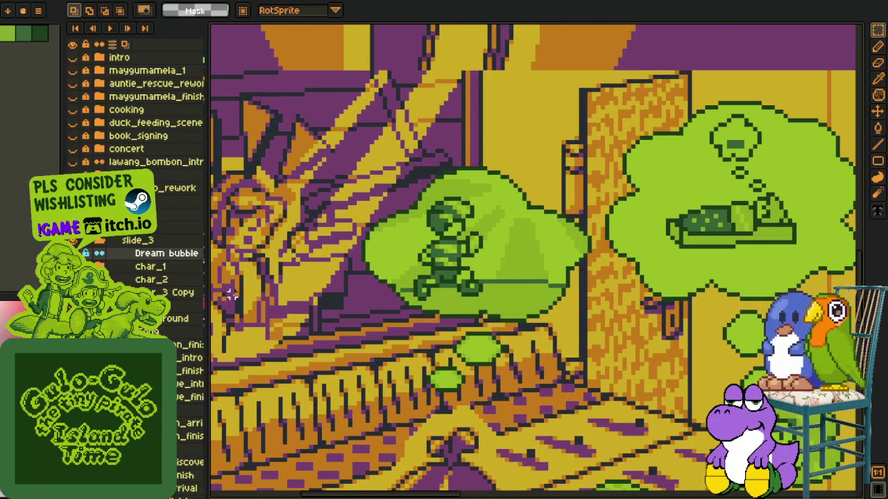
scroll(139, 264, down, 1)
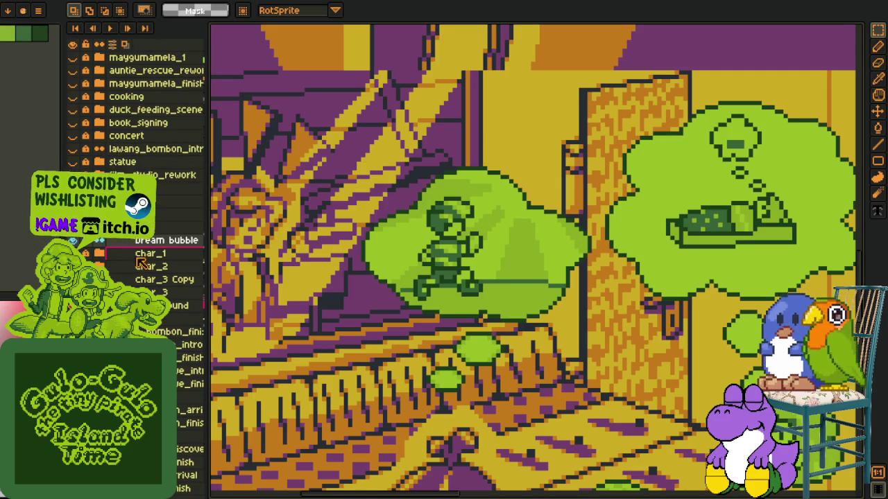
key(ctrl+shift+o)
click(681, 218)
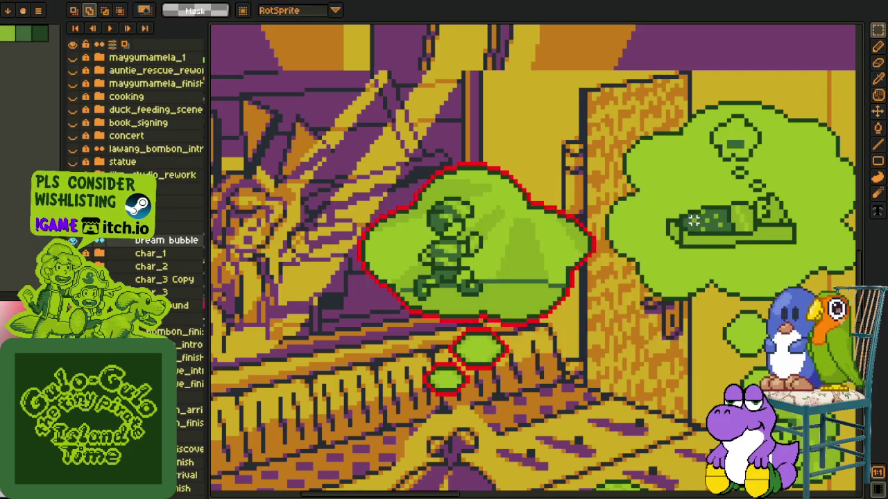
- Apply the red outline a second time to thicken it, then sample the orange colour
scroll(534, 263, down, 3)
key(i)
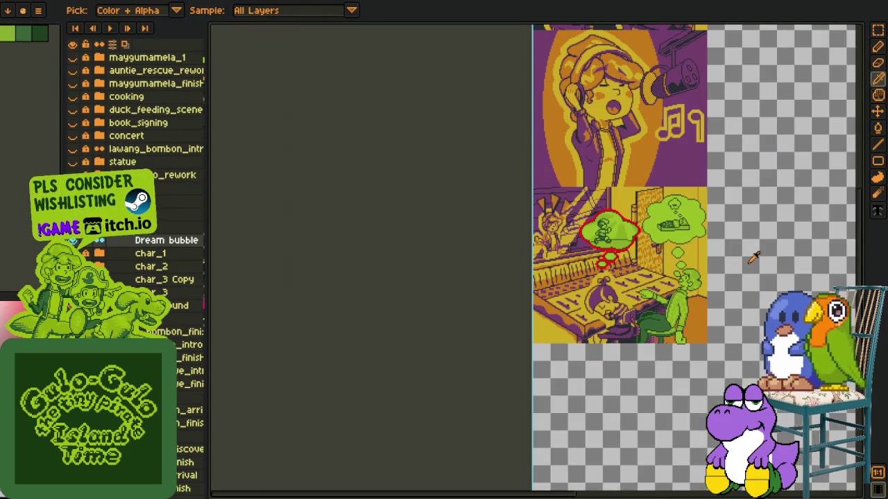
scroll(530, 284, up, 1)
scroll(530, 284, up, 1)
scroll(530, 284, up, 1)
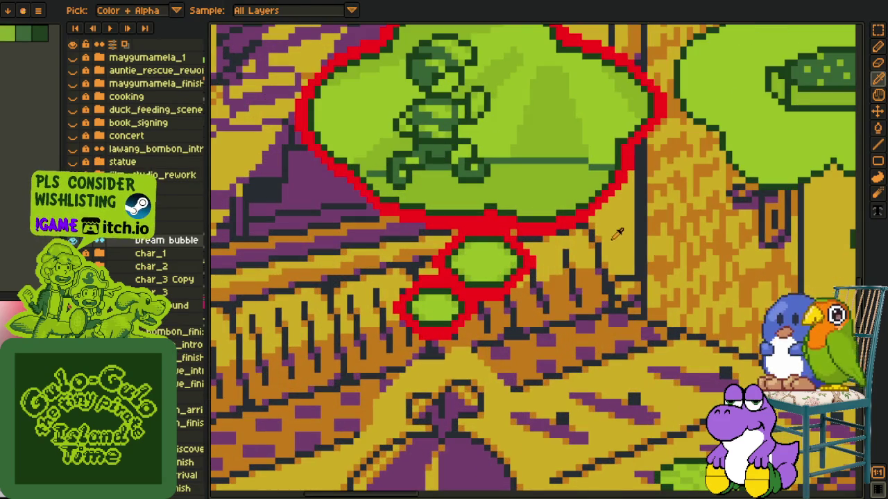
scroll(516, 251, up, 2)
scroll(516, 251, down, 2)
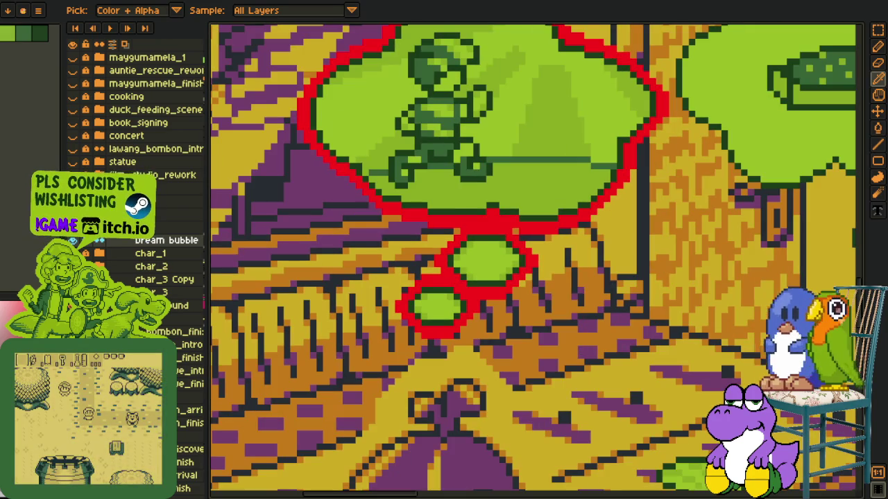
scroll(517, 243, up, 1)
scroll(517, 239, up, 1)
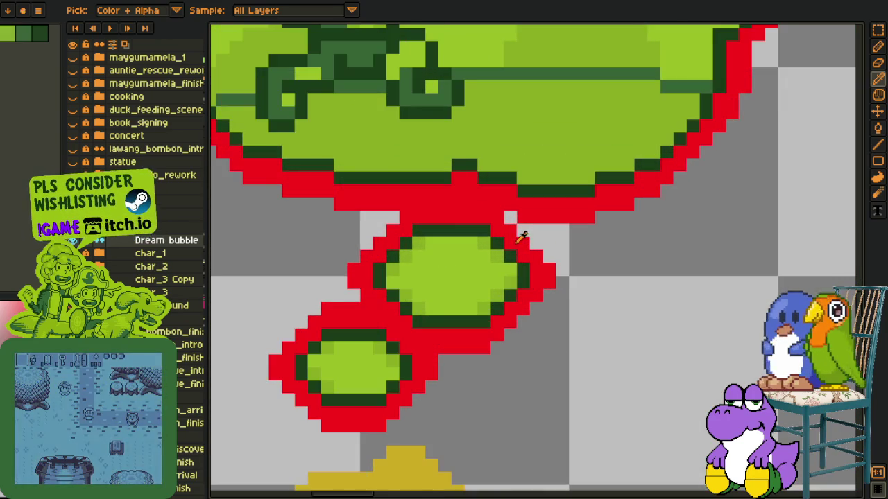
scroll(513, 237, down, 1)
key(shift+o)
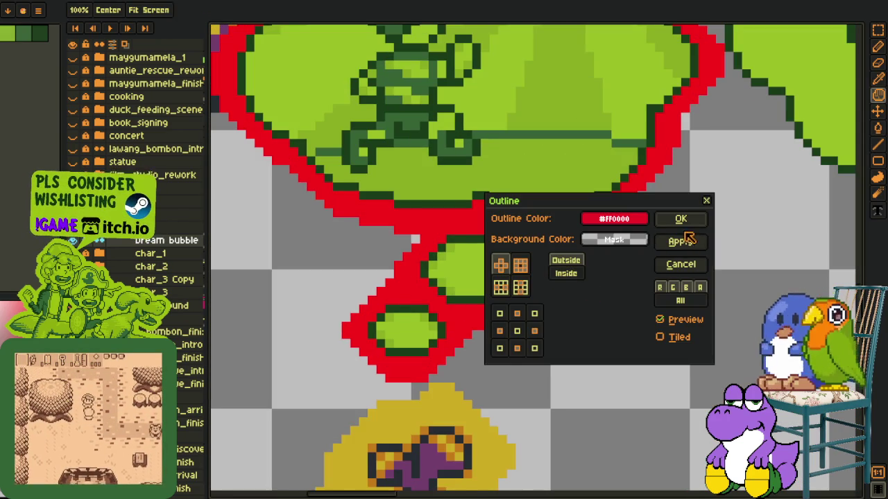
click(678, 223)
scroll(541, 352, up, 1)
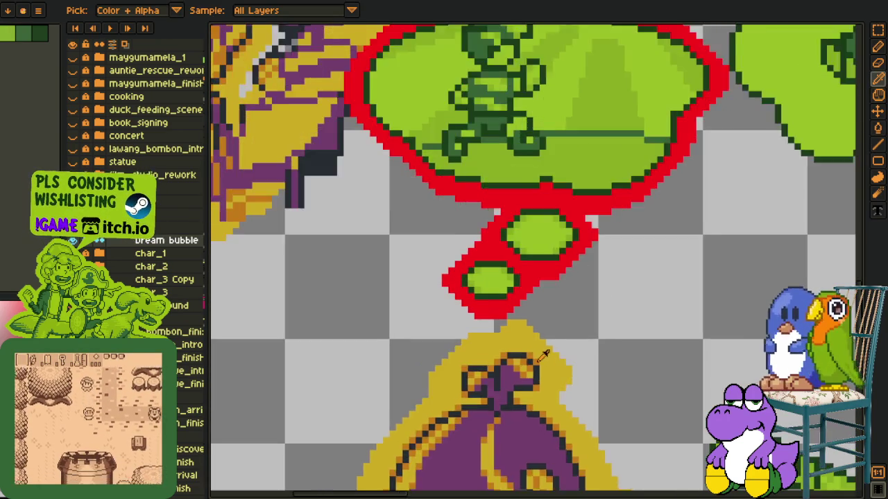
scroll(540, 352, up, 1)
alt+click(535, 358)
- Dot orange pixels around the small lower ovals, undoing one stray orange run
scroll(489, 277, up, 1)
click(427, 323)
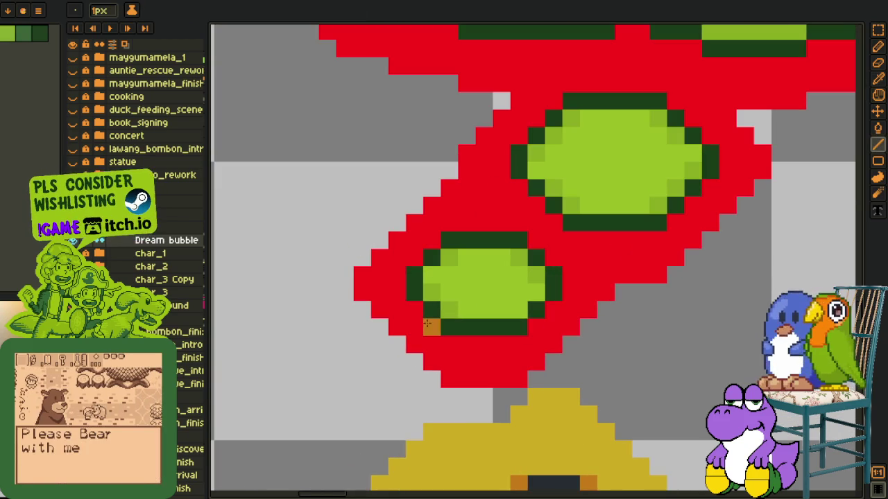
click(414, 258)
click(431, 241)
click(554, 258)
drag(553, 257, 464, 330)
key(ctrl+z)
click(446, 315)
click(460, 381)
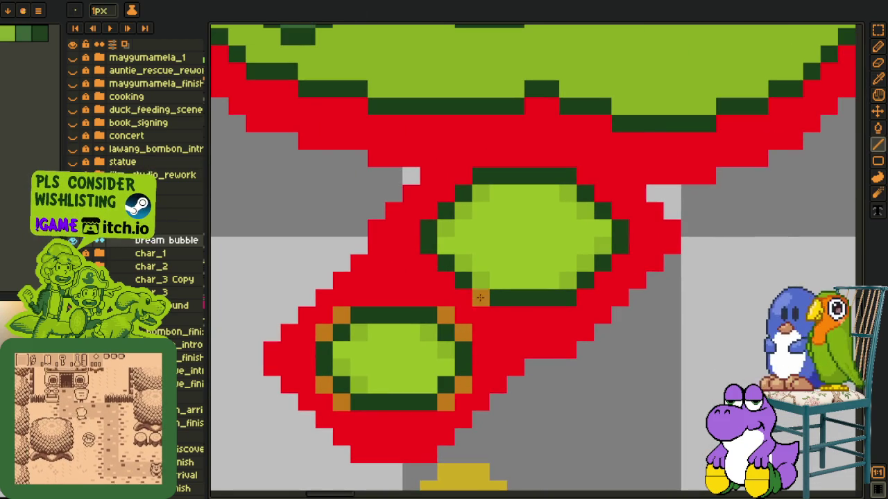
- Line the upper oval's left, top-left and lower-right dark edges with orange pixels
click(430, 265)
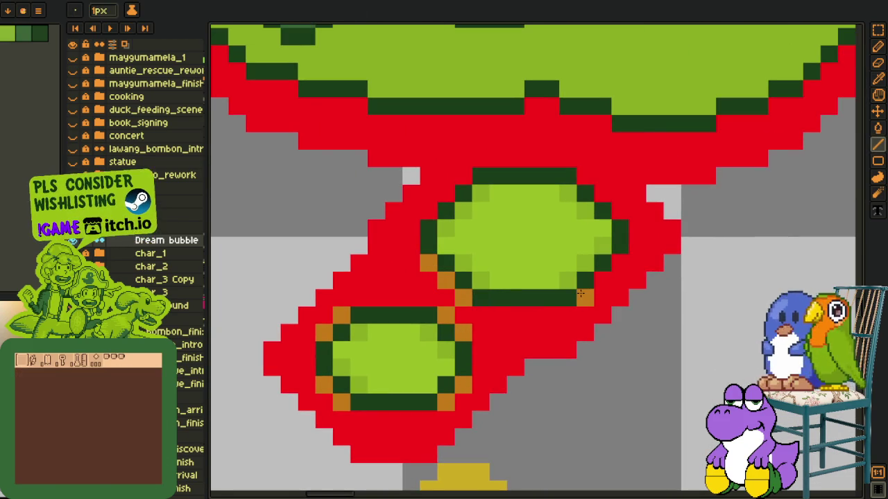
drag(582, 295, 620, 263)
drag(464, 177, 429, 211)
drag(554, 115, 457, 260)
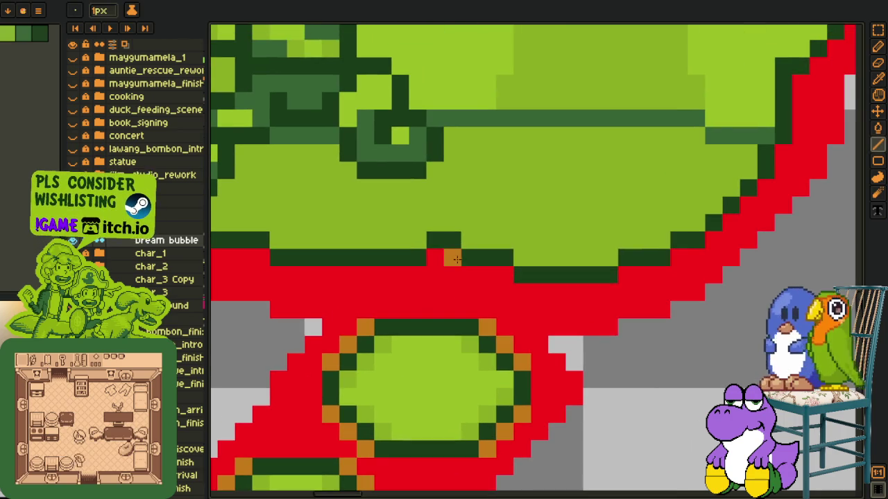
click(500, 275)
mouse_move(625, 275)
mouse_down()
mouse_move(480, 370)
mouse_move(563, 300)
mouse_up()
mouse_move(613, 196)
mouse_down()
mouse_move(516, 312)
mouse_move(504, 352)
mouse_move(557, 284)
mouse_up()
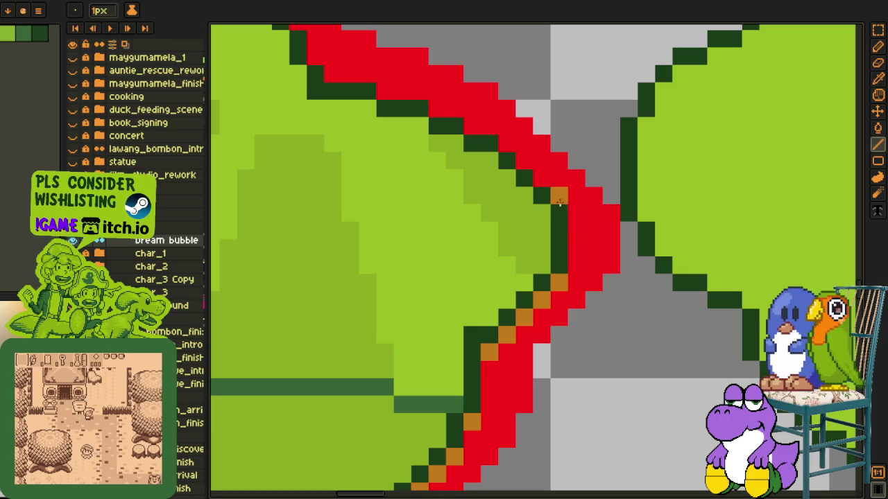
mouse_move(558, 205)
mouse_down()
mouse_move(472, 144)
mouse_move(592, 279)
mouse_up()
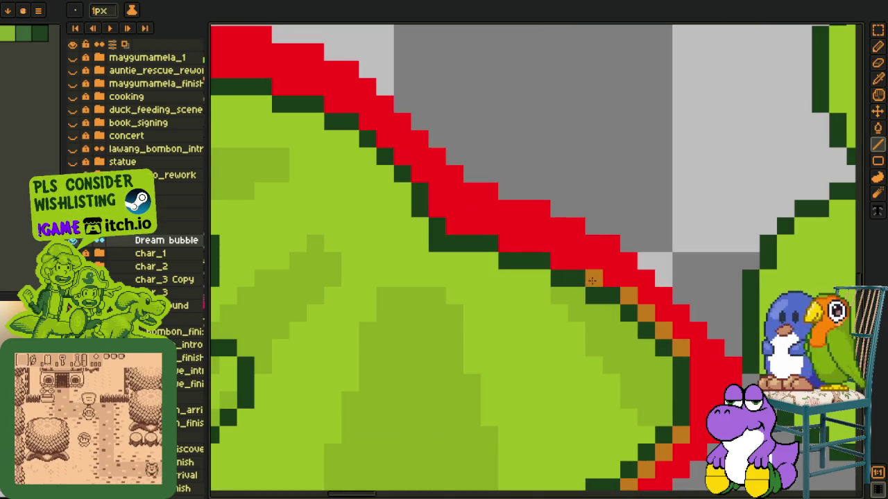
- Run orange pixels diagonally along the bubble's upper arc where red meets green
mouse_move(462, 232)
mouse_down()
mouse_move(547, 334)
mouse_move(440, 217)
mouse_up()
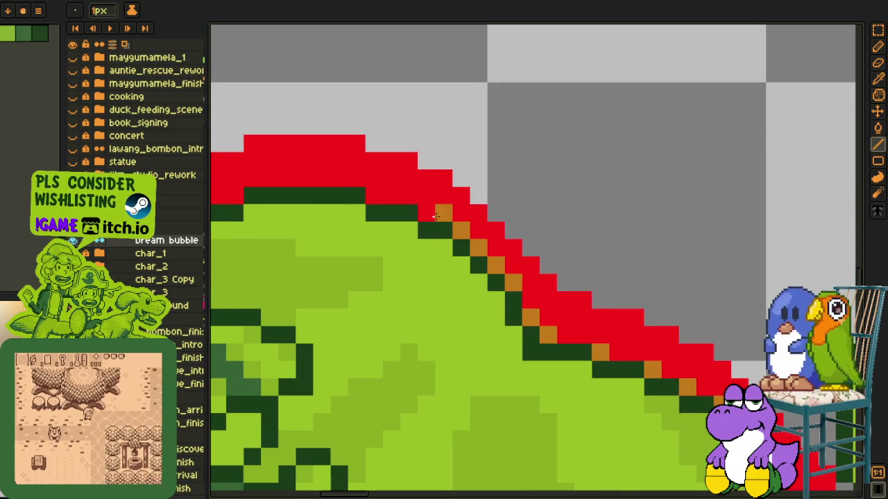
mouse_move(228, 198)
mouse_down()
mouse_move(407, 285)
mouse_move(326, 320)
mouse_move(247, 393)
mouse_move(458, 306)
mouse_up()
click(408, 285)
click(461, 306)
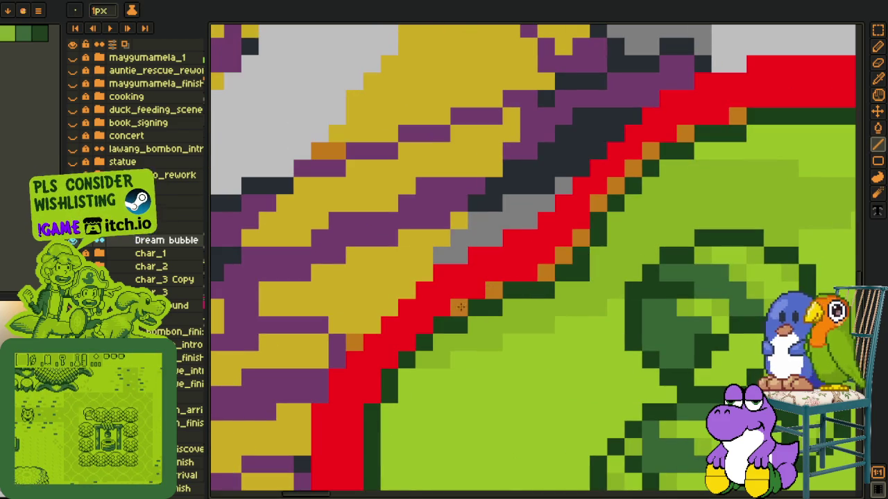
drag(462, 306, 373, 383)
scroll(373, 382, down, 1)
scroll(381, 409, down, 2)
scroll(441, 247, up, 2)
scroll(440, 247, up, 1)
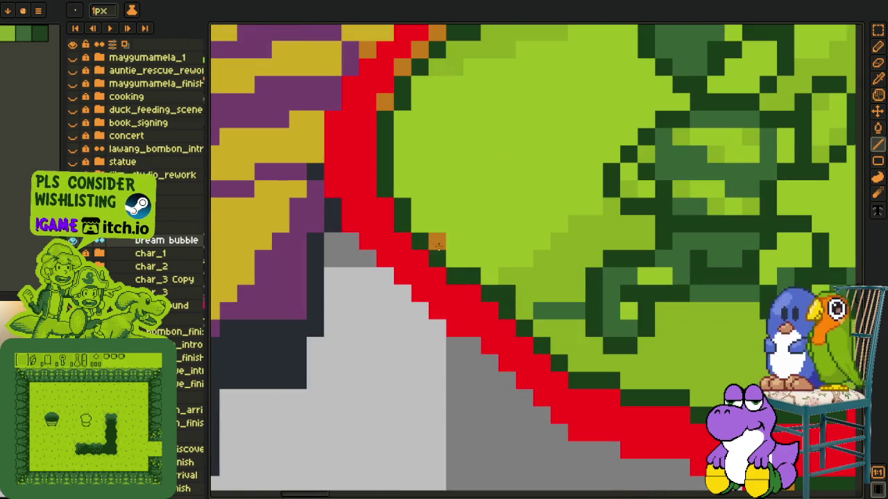
click(384, 206)
click(402, 241)
click(416, 258)
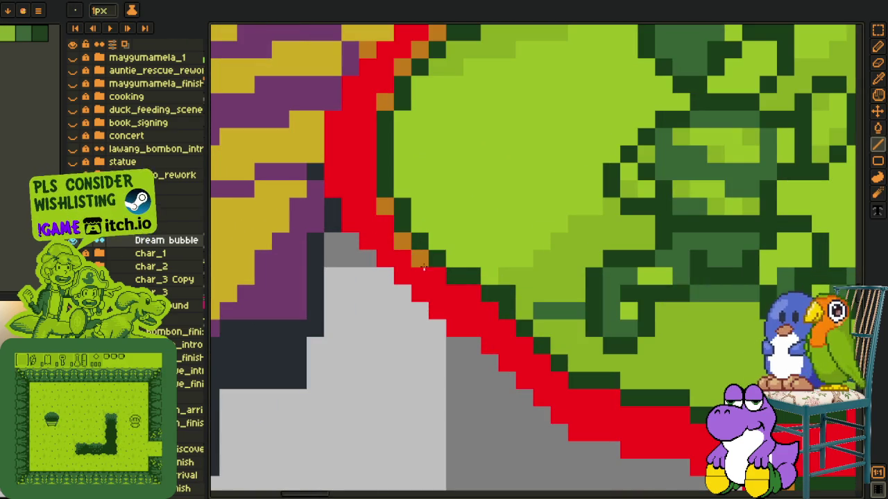
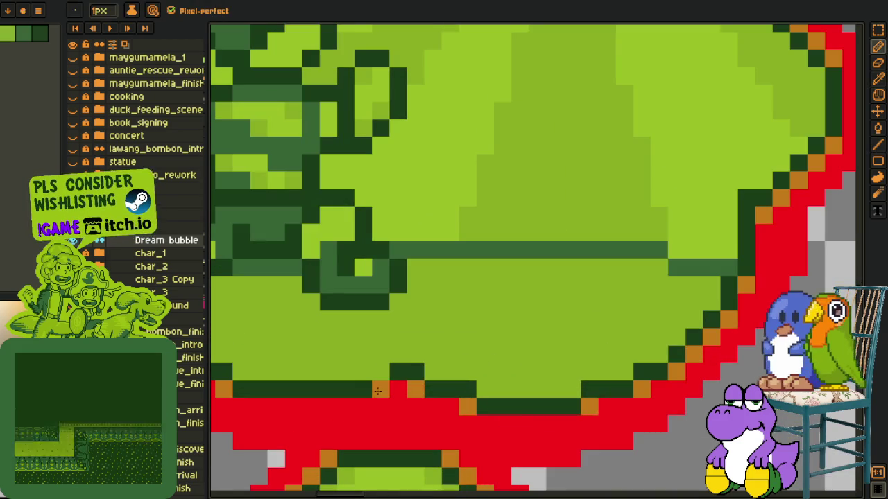
scroll(398, 371, down, 3)
- Recolour a stray pixel and paint a diagonal run of dark-green pixels on the bubble's inner outline
scroll(390, 353, up, 3)
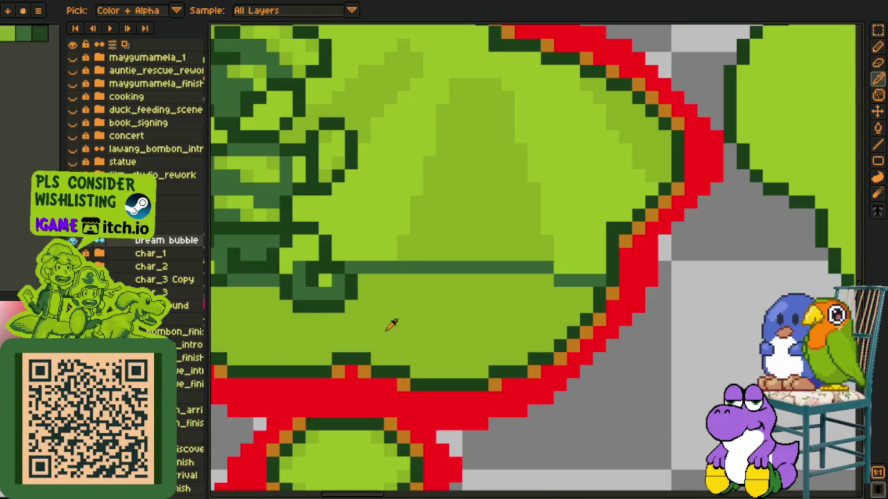
click(377, 360)
scroll(378, 356, up, 1)
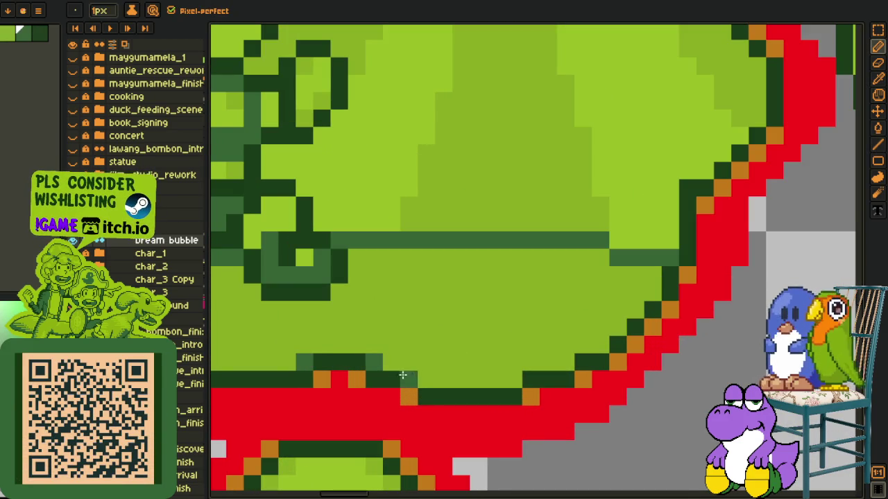
drag(548, 372, 592, 346)
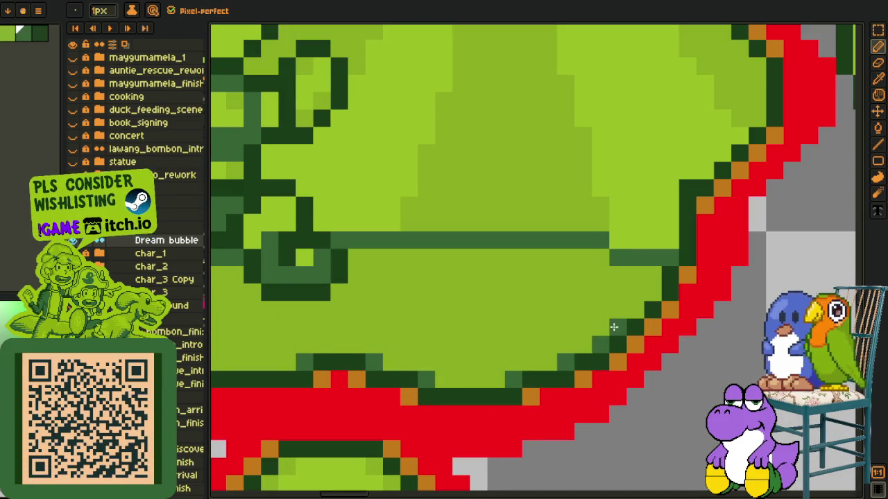
- Paint a dark-green pixel on the lower outline, sampling colours from the artwork
scroll(643, 304, down, 3)
scroll(486, 326, up, 2)
scroll(507, 345, up, 1)
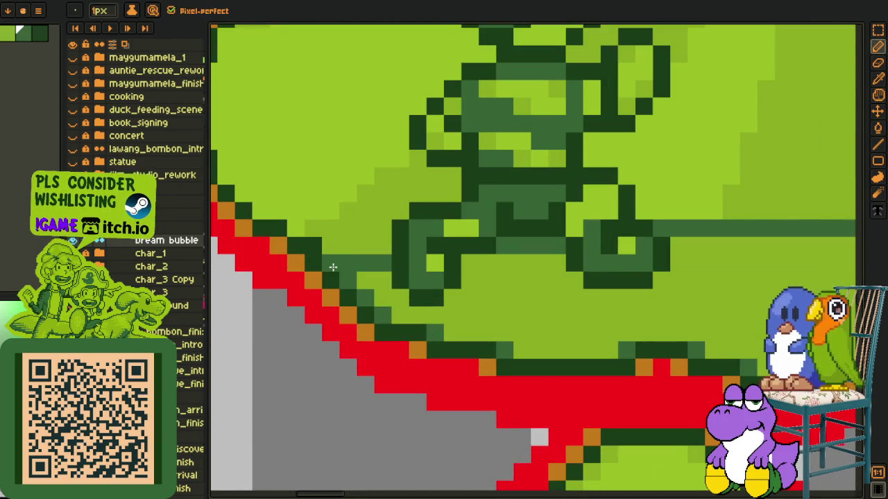
scroll(340, 274, down, 3)
scroll(391, 318, up, 3)
key(alt)
click(391, 317)
key(alt)
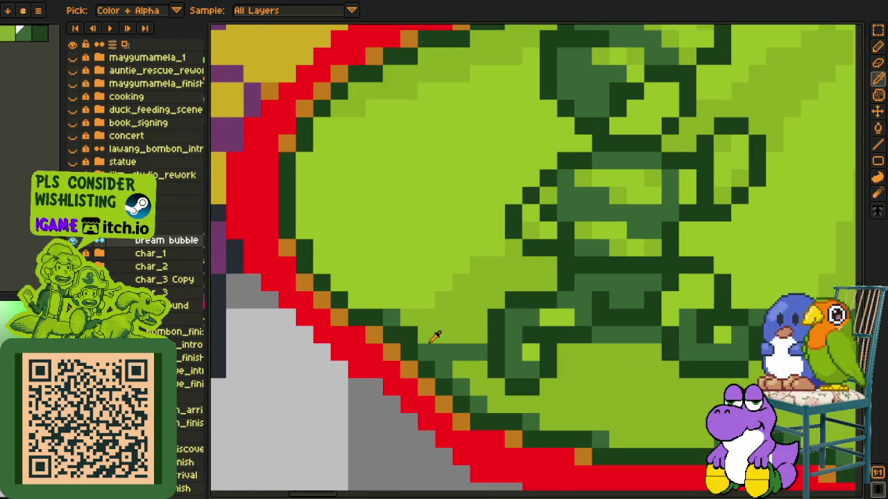
key(alt)
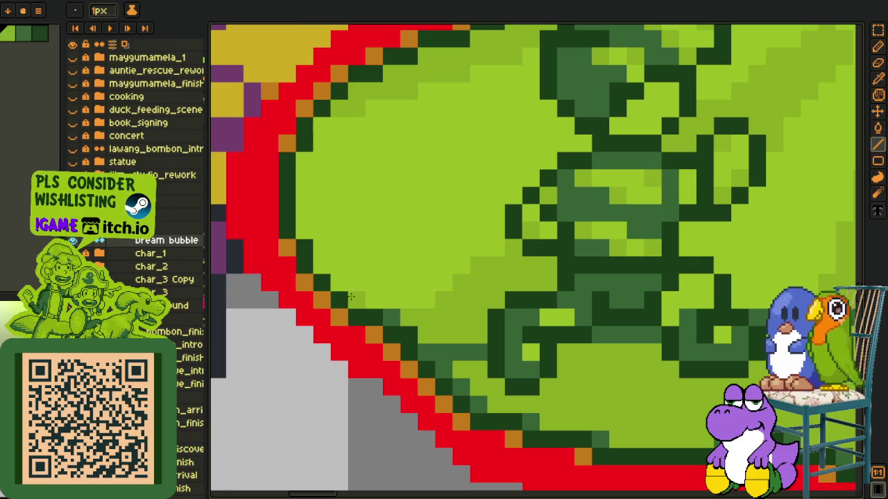
- Sample outline colours from the artwork while zooming along the bubble's lower edge
key(alt)
scroll(308, 288, down, 2)
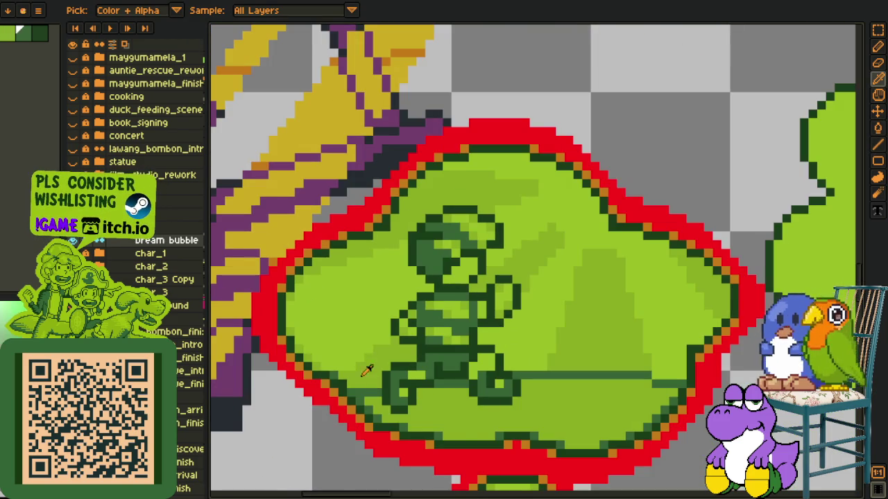
key(alt)
scroll(299, 271, up, 2)
key(alt)
scroll(316, 253, down, 2)
scroll(320, 263, up, 2)
key(alt)
scroll(340, 250, down, 2)
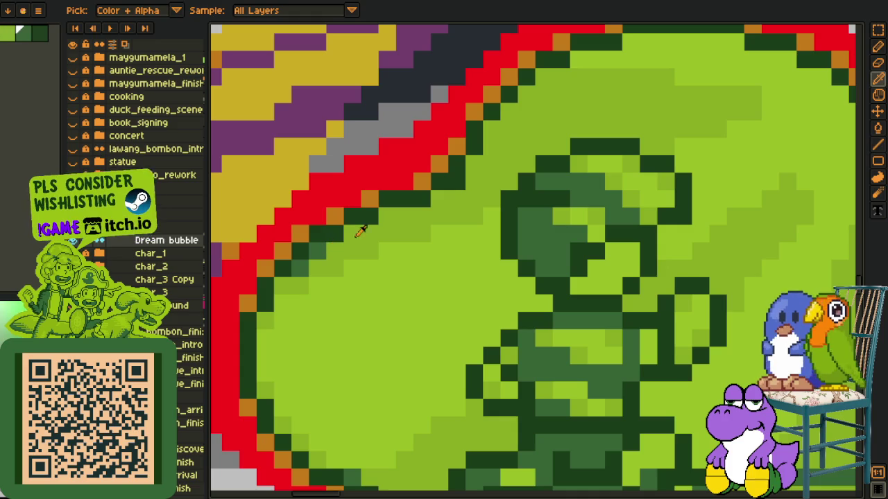
scroll(357, 235, up, 2)
- Sample the bubble's light-green fill and turn a dark-green outline pixel light green
key(l)
key(alt)
scroll(513, 135, down, 2)
scroll(370, 309, up, 2)
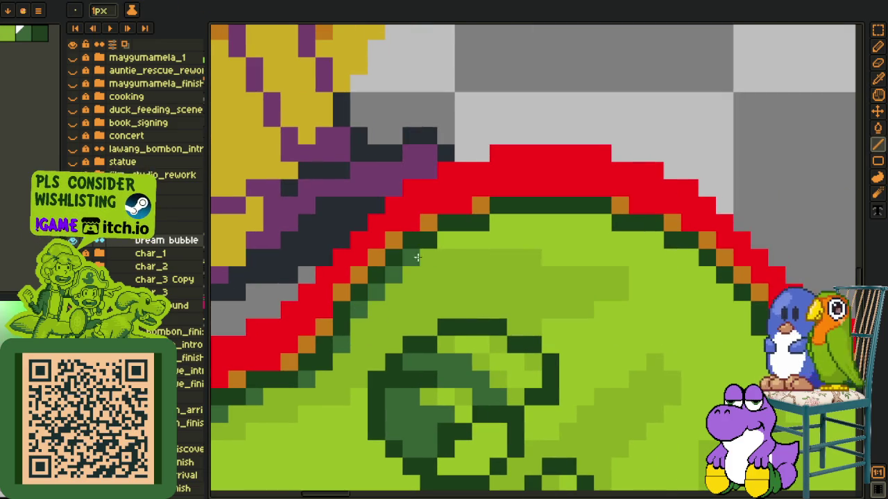
alt+click(438, 252)
key(b)
click(481, 222)
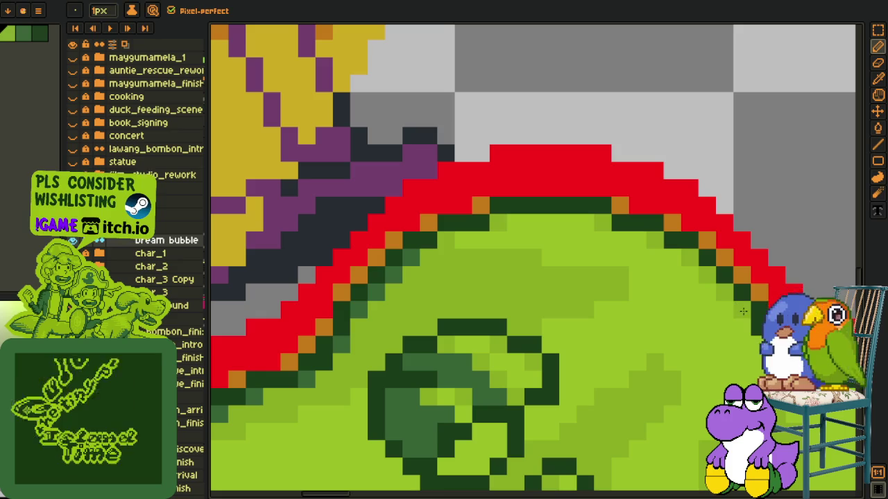
- Smooth the dark-green outline along the bubble's right edge
drag(744, 340, 413, 231)
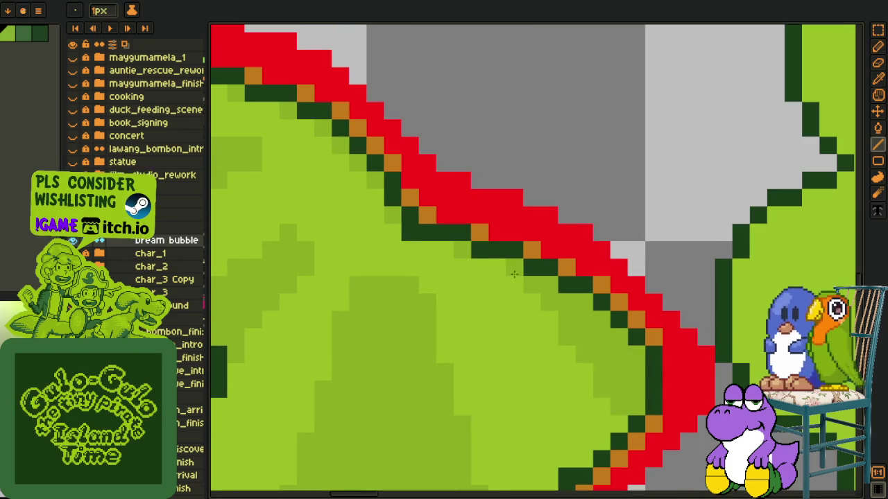
scroll(610, 360, down, 2)
drag(601, 390, 481, 337)
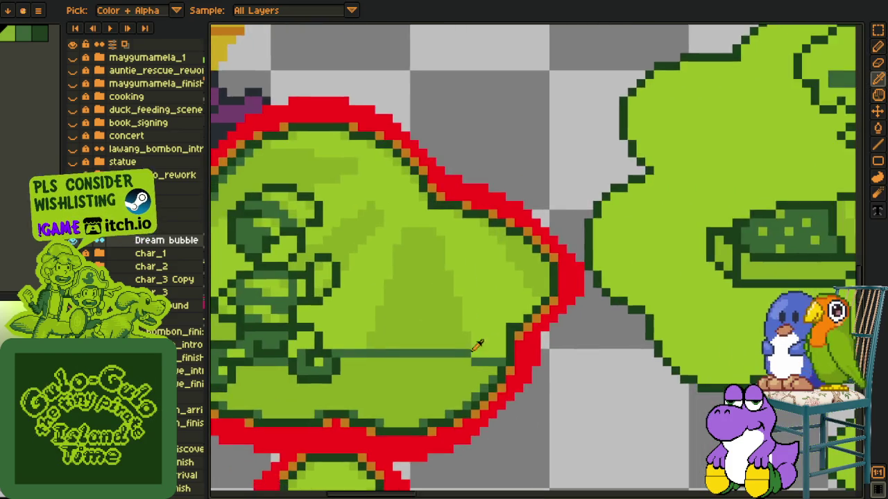
scroll(501, 362, up, 2)
key(b)
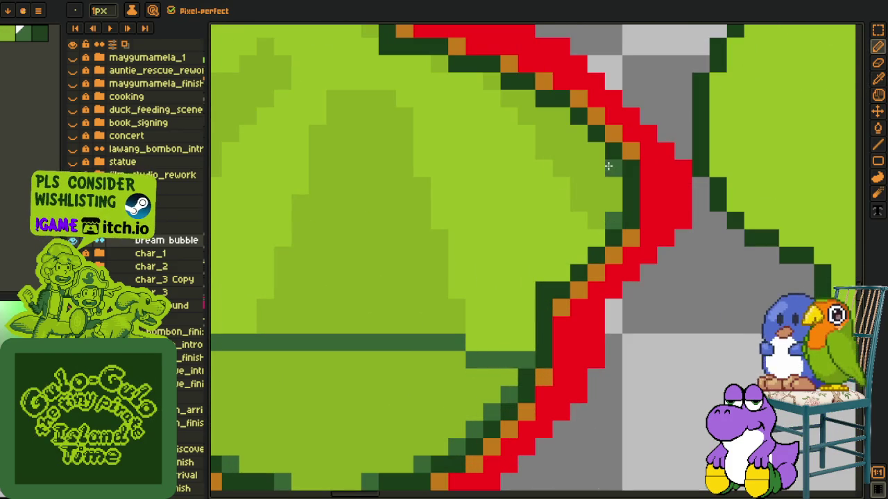
drag(563, 118, 522, 101)
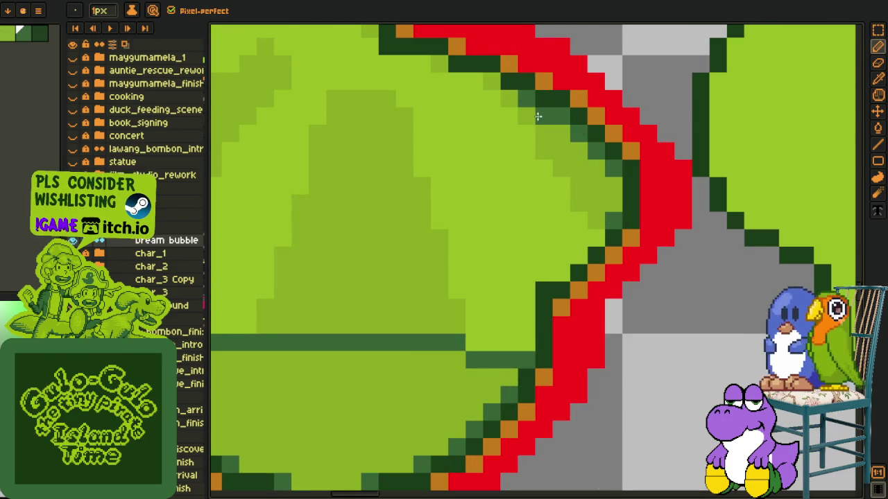
scroll(536, 113, down, 2)
- Zoom and pan to re-centre the view on the whole dream bubble
mouse_move(513, 239)
mouse_down()
mouse_move(523, 295)
mouse_move(461, 344)
mouse_up()
scroll(462, 344, down, 1)
scroll(479, 333, up, 3)
scroll(492, 318, down, 3)
scroll(493, 318, down, 1)
scroll(492, 318, down, 2)
drag(312, 292, 458, 334)
scroll(457, 335, up, 3)
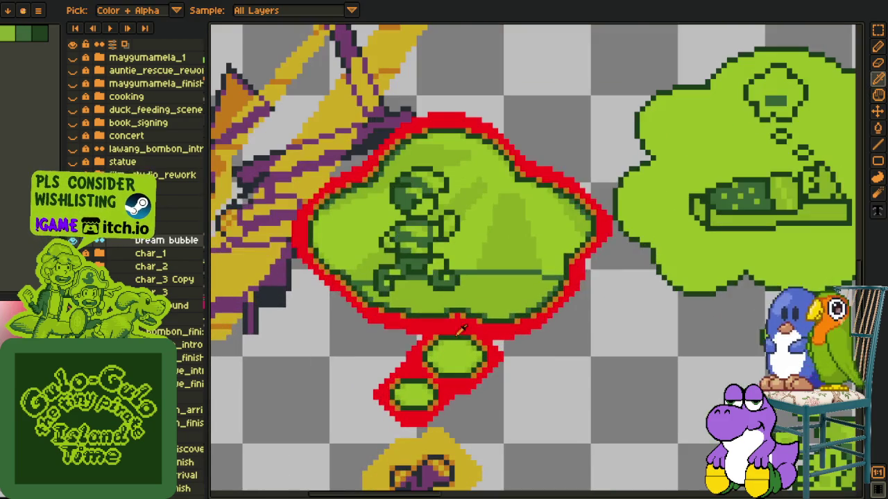
- Add a red outline around the dream bubble and its tail with FX > Outline
key(shift+o)
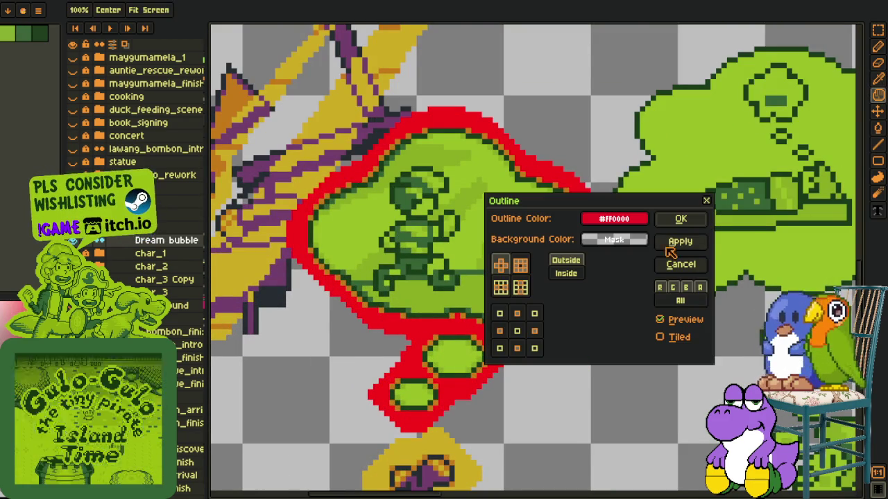
click(681, 222)
scroll(645, 333, down, 2)
scroll(624, 291, up, 1)
scroll(579, 303, up, 1)
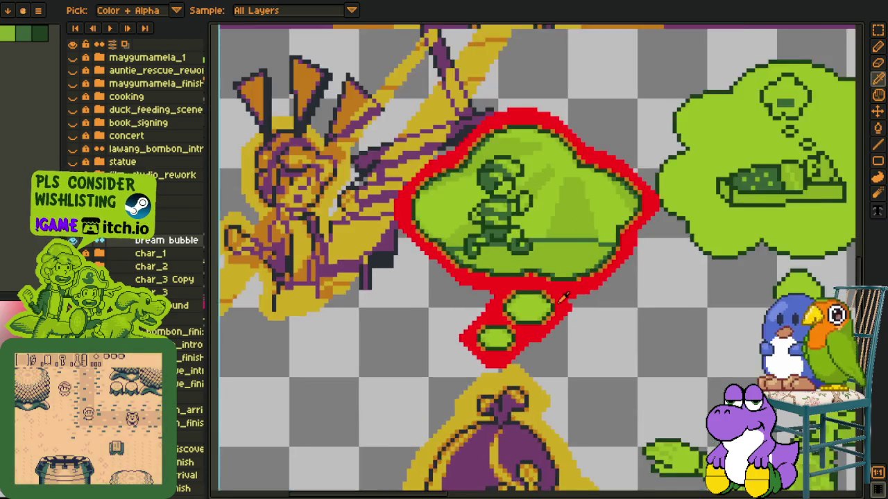
scroll(579, 302, up, 1)
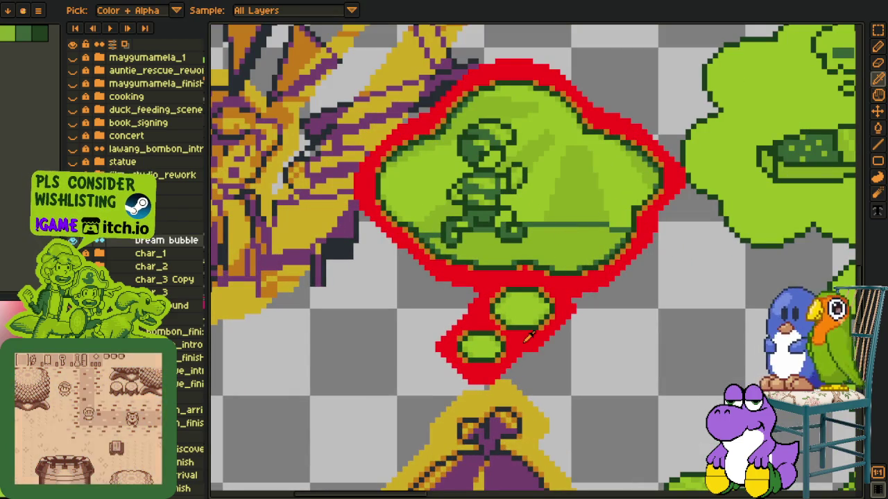
key(b)
- Replace the outline colour #FF0000 with light green #9bbc0f
key(shift+r)
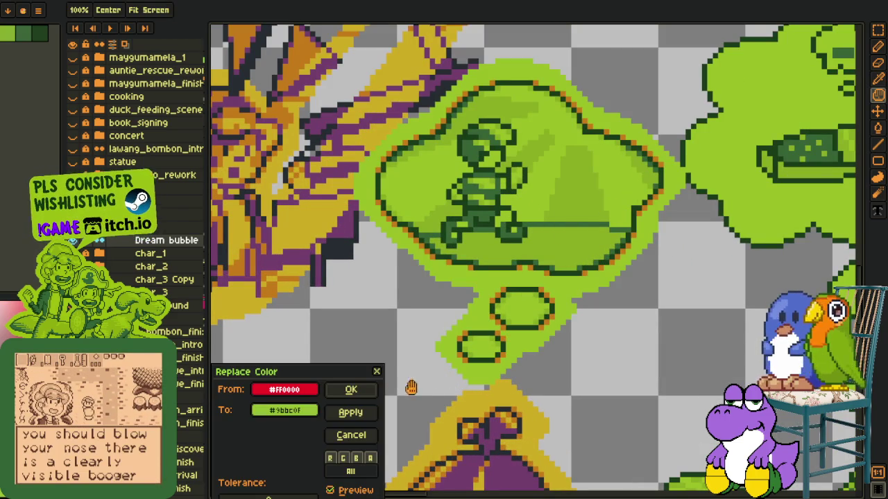
click(374, 390)
scroll(575, 308, up, 2)
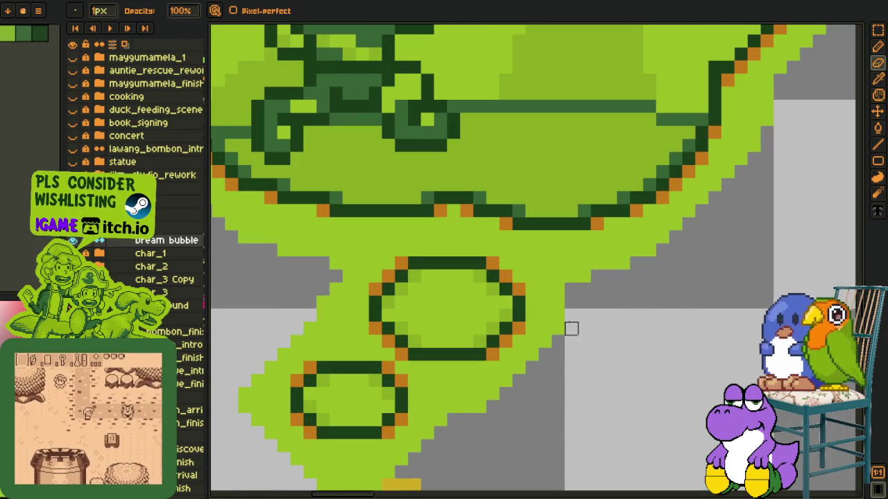
- Fill the missing pixel in the tail's green outline
key(i)
key(b)
click(571, 314)
scroll(571, 312, down, 2)
scroll(590, 310, down, 2)
key(i)
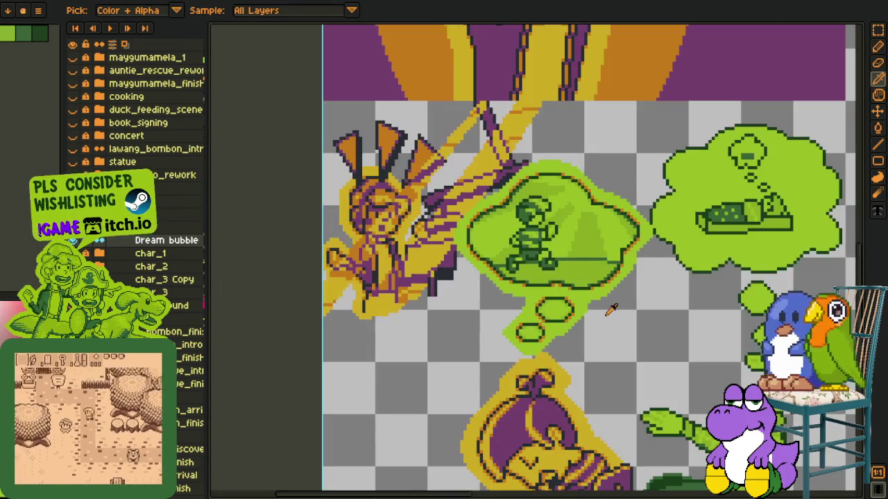
scroll(583, 323, up, 2)
scroll(557, 345, up, 1)
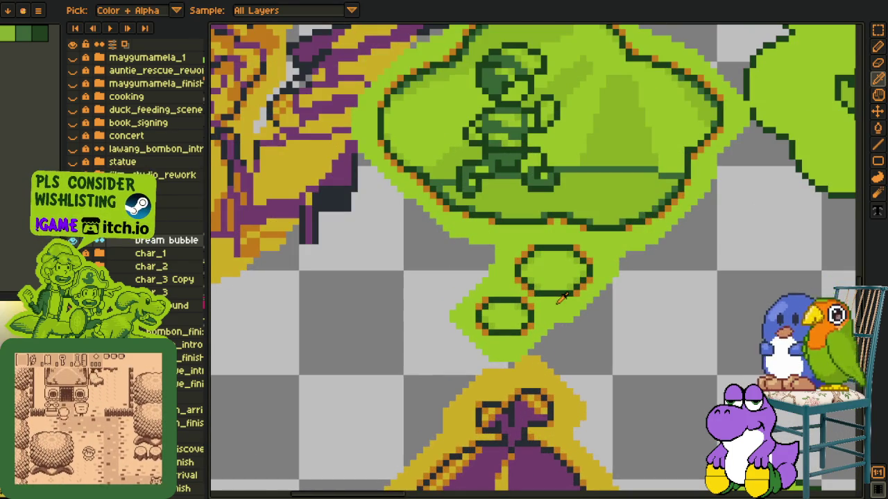
- Replace the bubble's light green with yellow and its dark green with purple
key(shift+r)
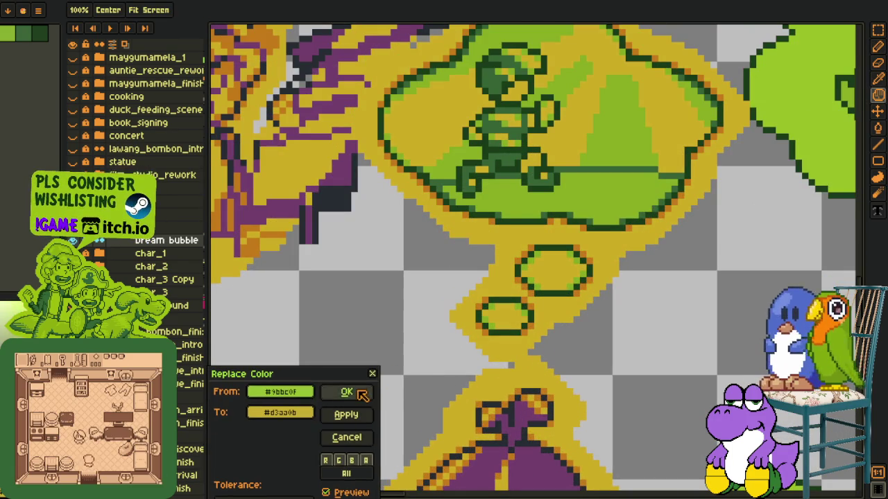
click(349, 391)
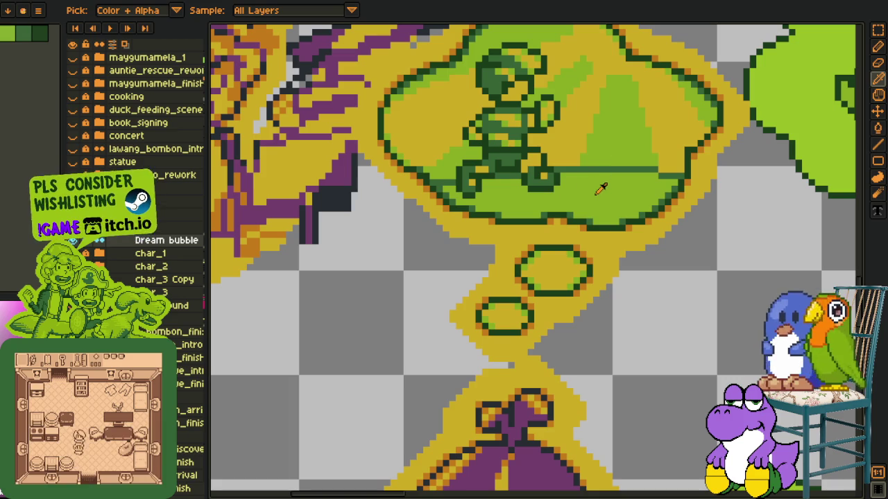
click(518, 132)
key(shift+r)
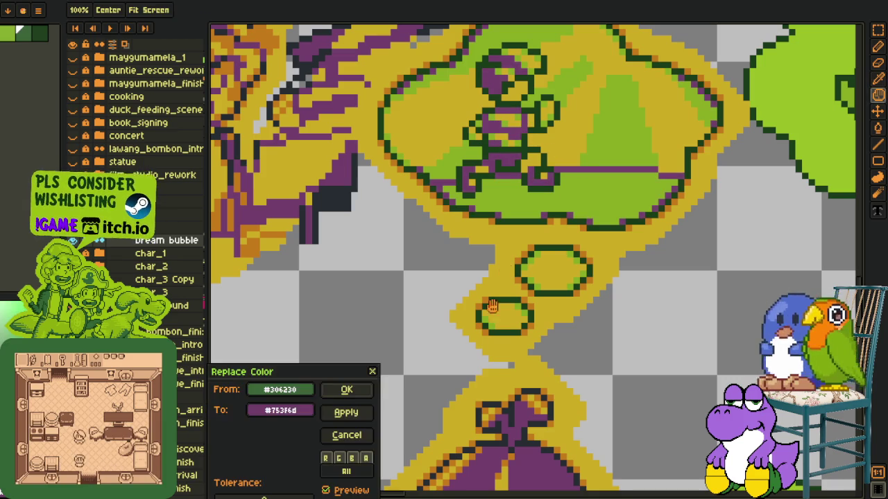
click(353, 391)
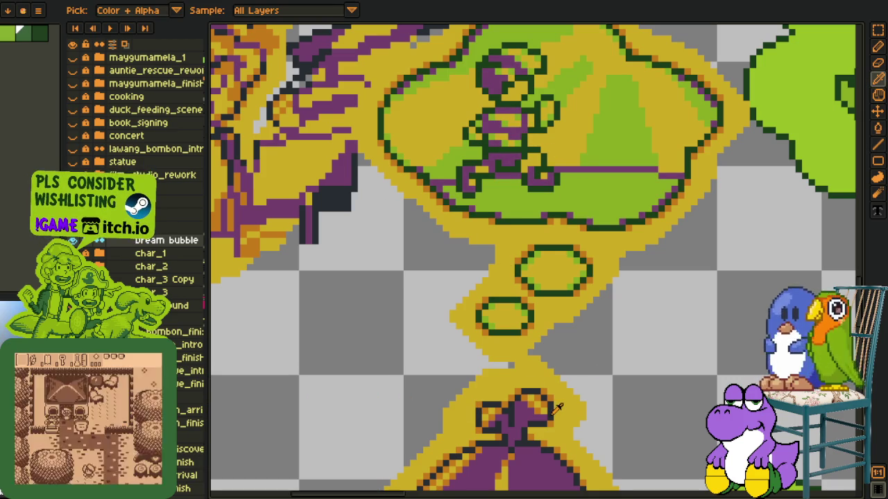
- Recolour the dark outlines near-black and the mid green orange
click(545, 217)
key(shift+r)
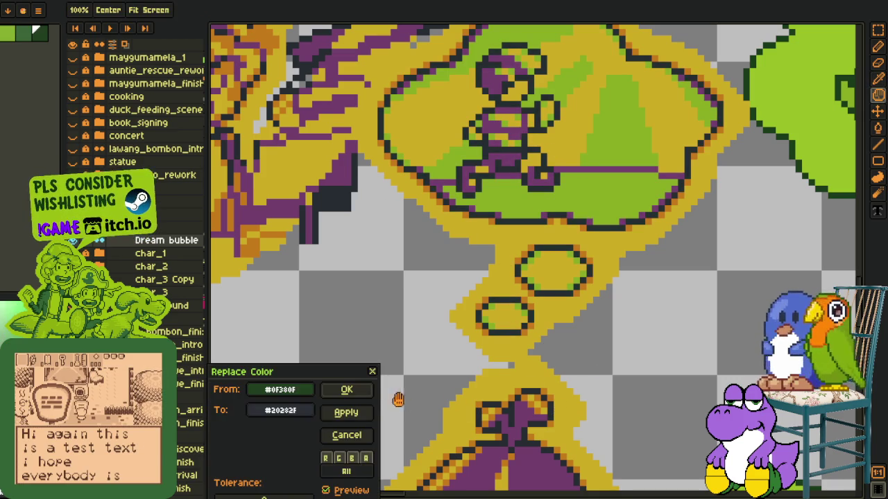
click(348, 392)
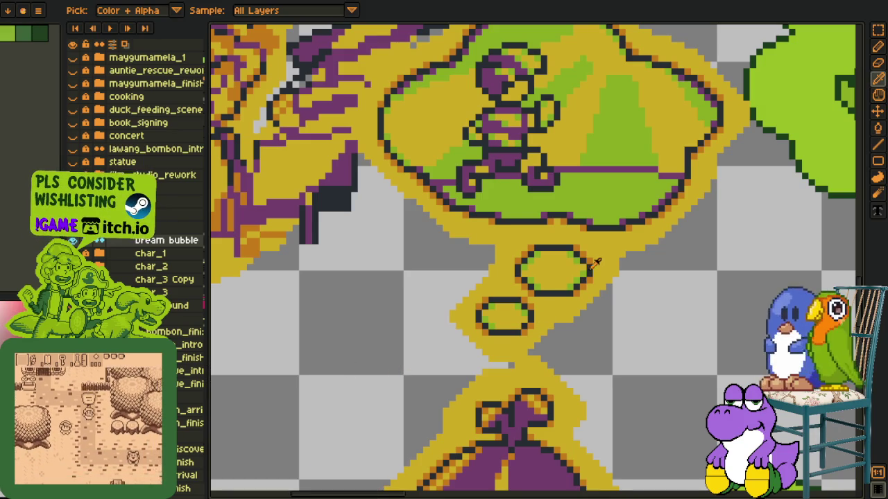
key(shift+r)
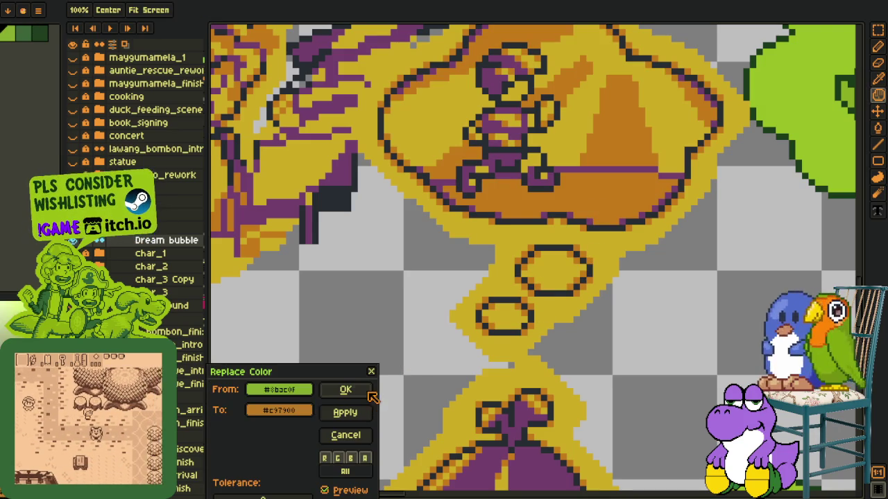
click(369, 392)
- Save the recoloured scene with Ctrl+S
scroll(321, 337, down, 2)
scroll(419, 239, up, 2)
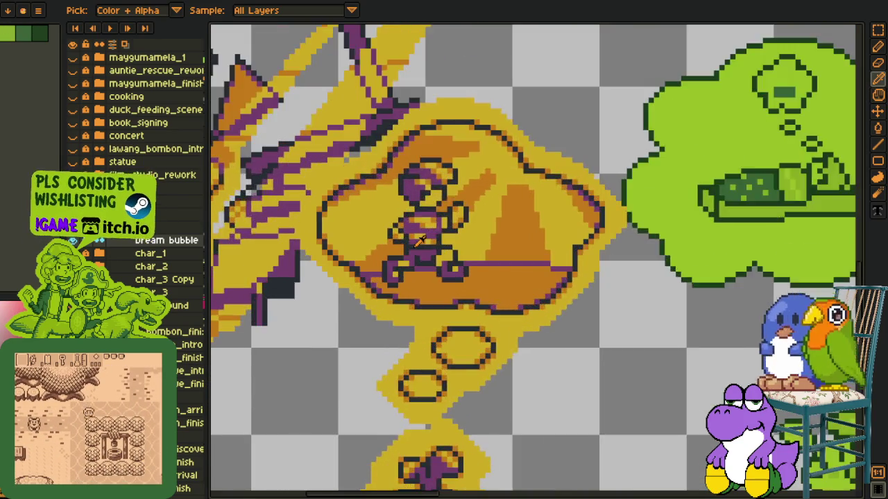
scroll(420, 239, up, 3)
key(b)
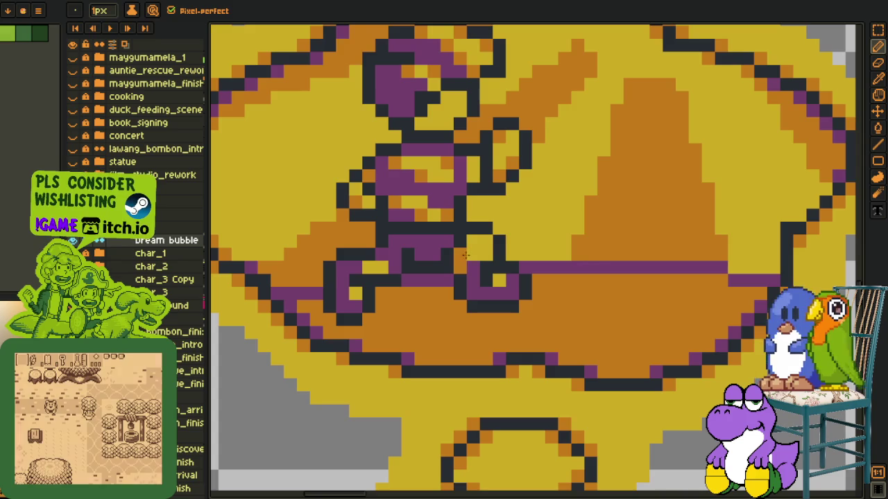
scroll(464, 254, down, 2)
scroll(478, 284, down, 2)
key(i)
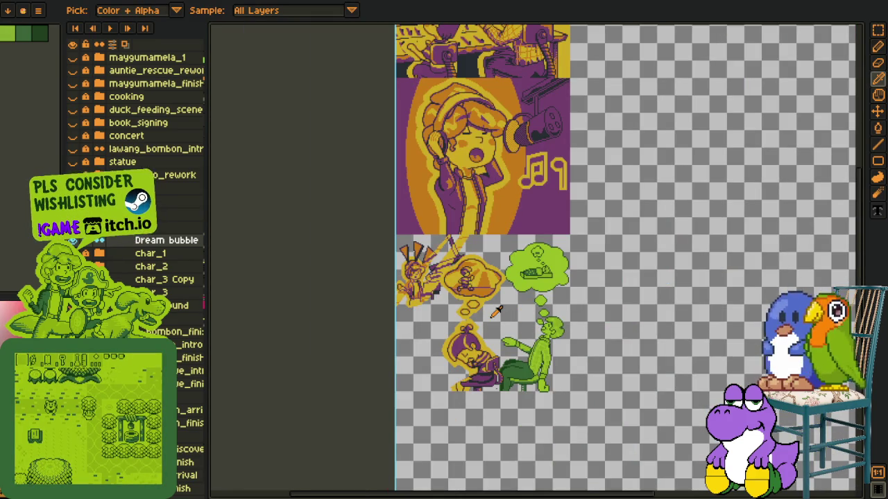
key(ctrl+s)
scroll(493, 314, up, 2)
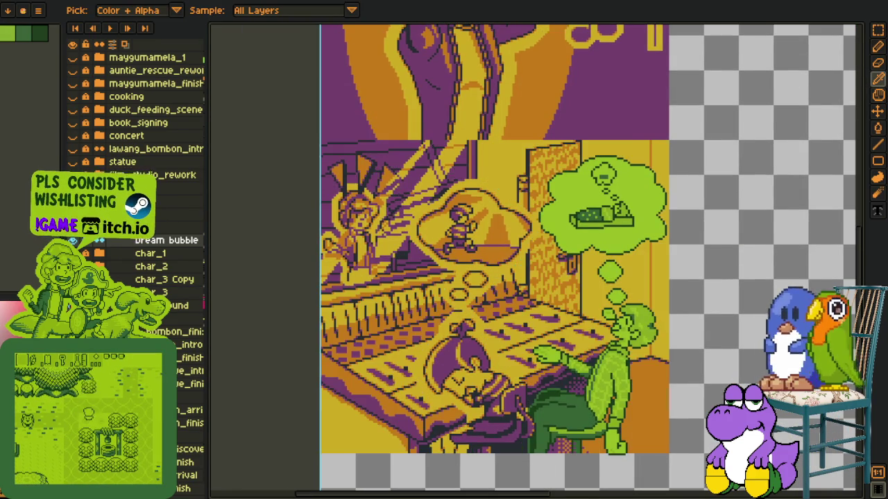
scroll(395, 398, down, 2)
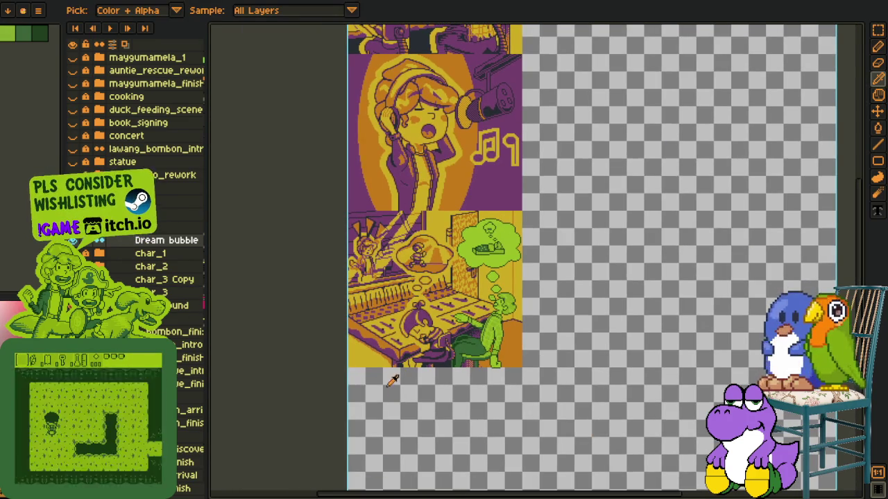
- Sample the figure's purple and repaint stray orange pixels on its body purple
scroll(393, 271, up, 2)
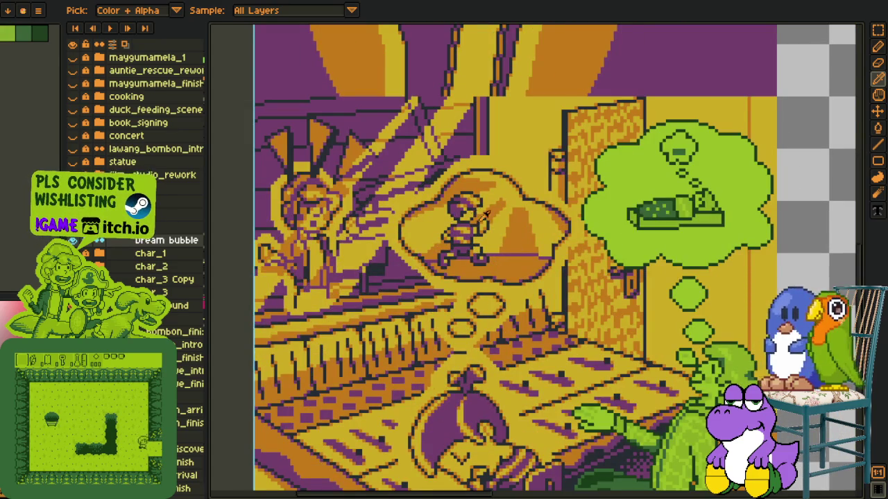
scroll(477, 208, up, 2)
scroll(481, 257, up, 2)
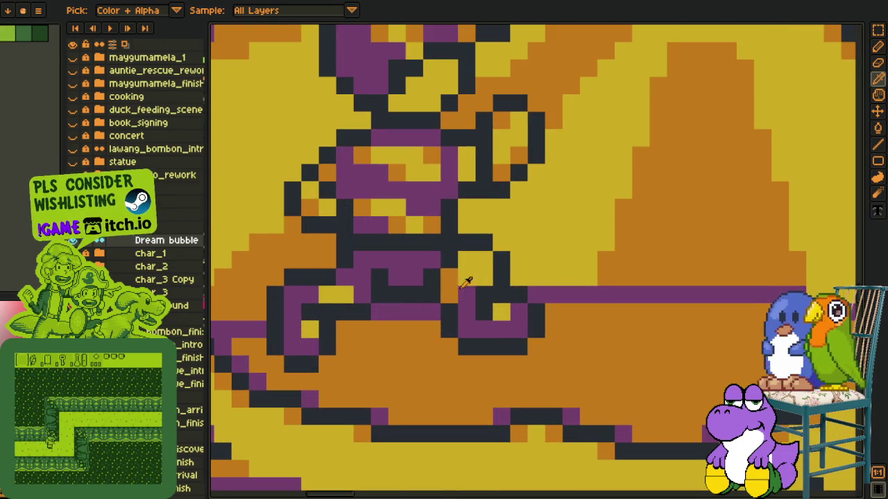
key(b)
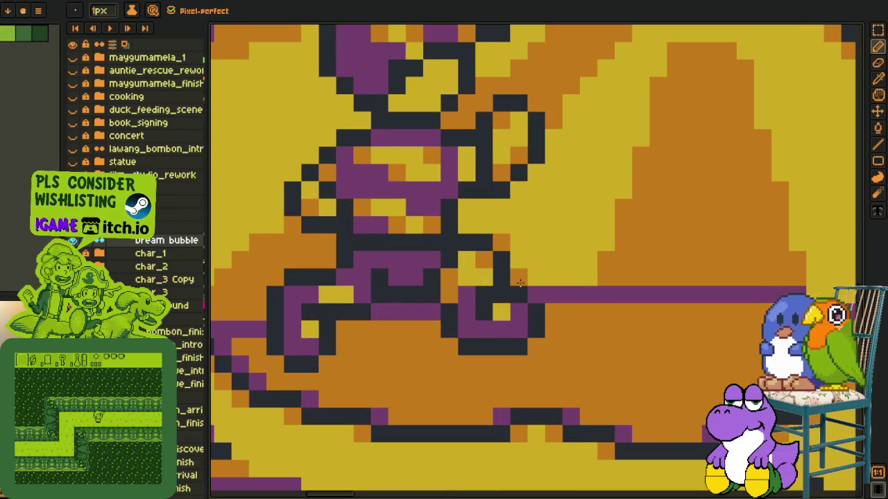
drag(519, 283, 541, 365)
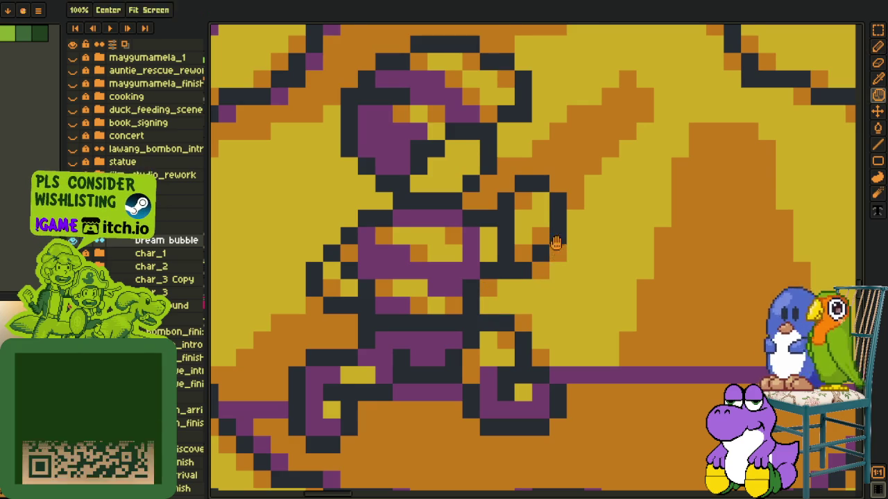
scroll(556, 240, up, 1)
key(i)
click(430, 280)
key(b)
drag(430, 228, 451, 205)
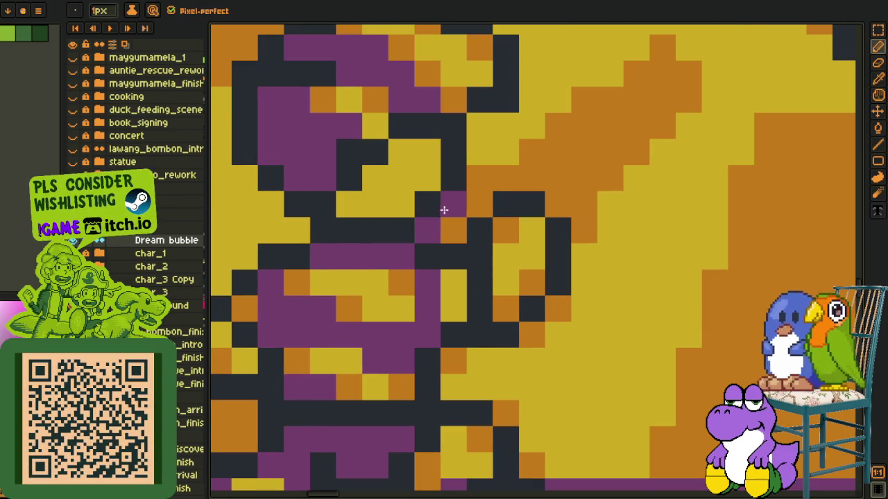
click(546, 205)
- Recolour the remaining stray body pixels purple and darken a gap in the outline
scroll(546, 205, down, 4)
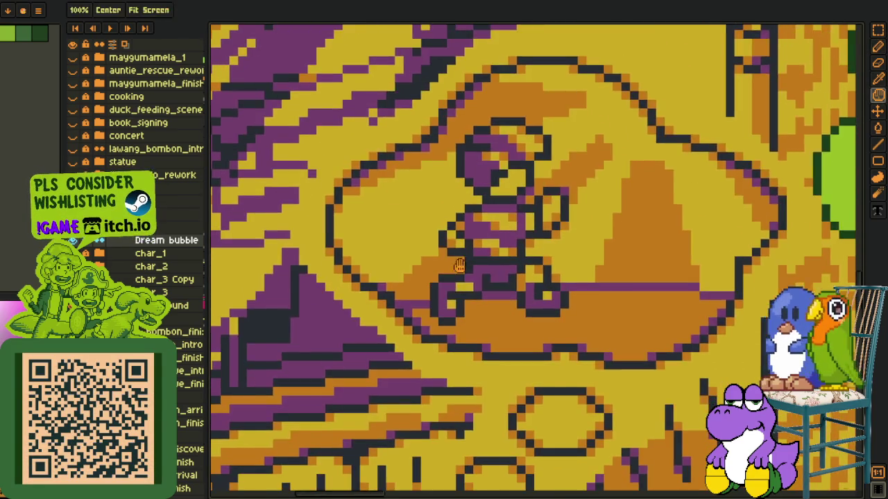
scroll(463, 298, up, 3)
click(483, 315)
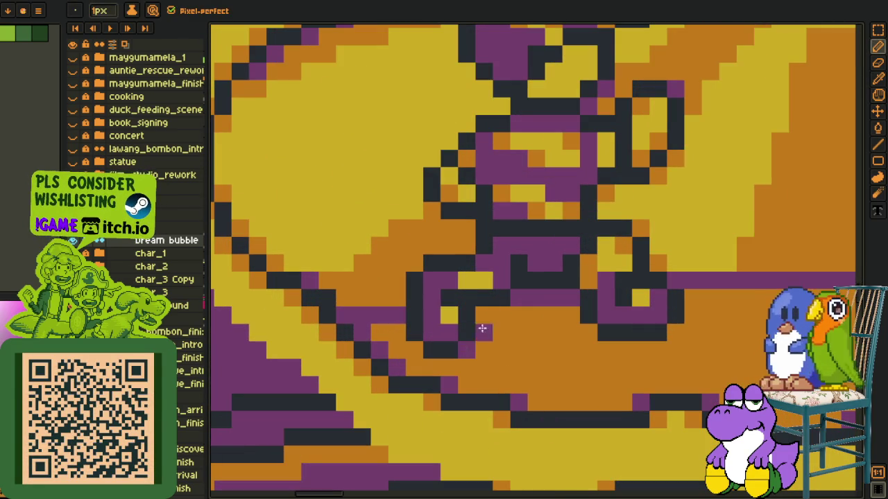
click(588, 333)
click(623, 333)
click(674, 333)
click(414, 349)
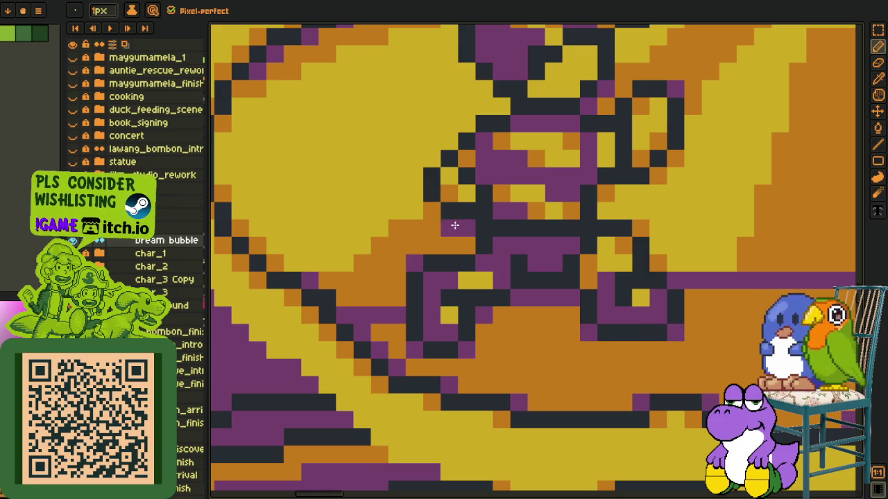
- Clean up the head outline with dark, purple and orange pixels
drag(430, 206, 402, 330)
mouse_move(383, 290)
mouse_down()
mouse_move(435, 240)
mouse_move(453, 240)
mouse_move(421, 202)
mouse_up()
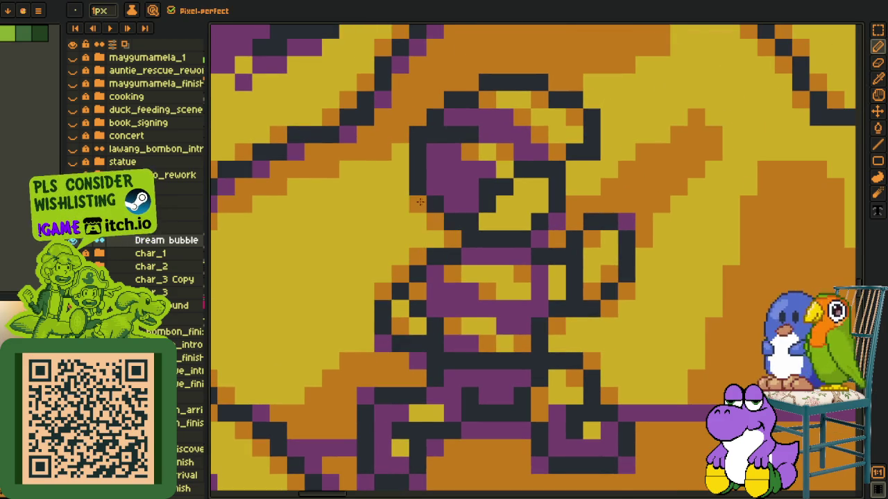
mouse_move(493, 202)
mouse_down()
mouse_move(445, 268)
mouse_move(474, 251)
mouse_move(487, 272)
mouse_up()
click(474, 287)
drag(522, 208, 539, 174)
click(542, 164)
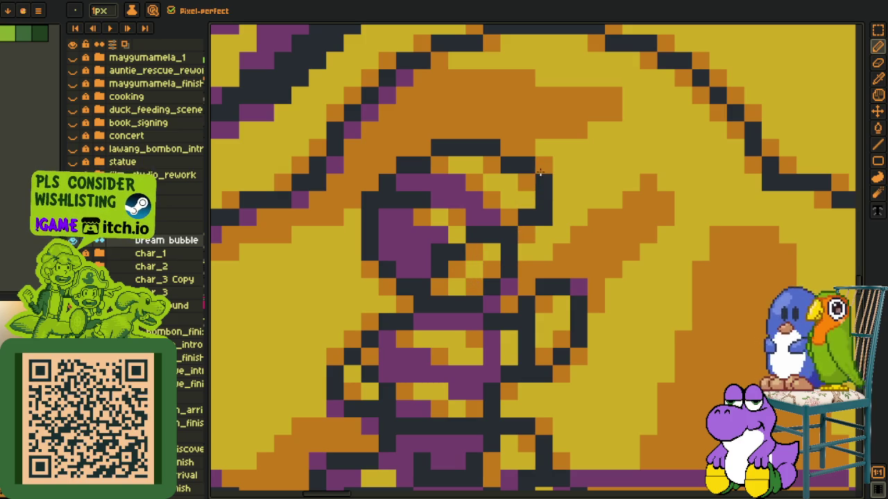
drag(414, 162, 371, 182)
mouse_move(544, 147)
mouse_down()
mouse_move(511, 149)
mouse_move(518, 154)
mouse_up()
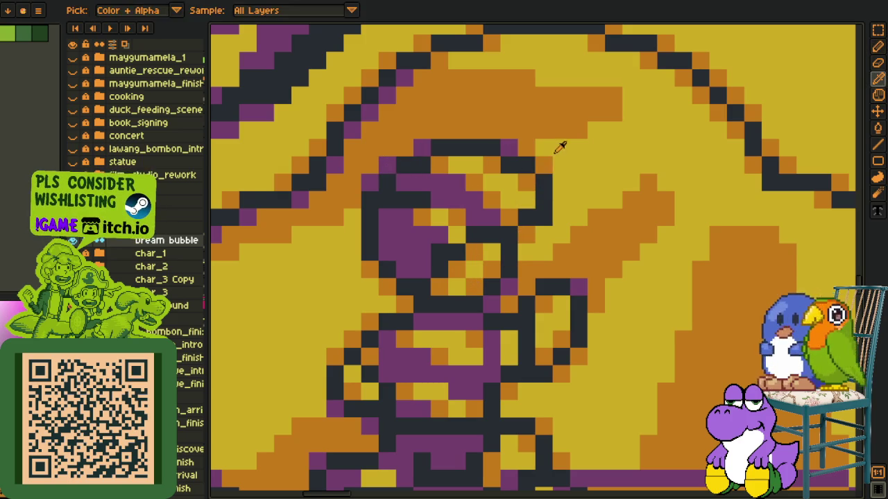
- Zoom out to check the cleaned-up dream bubble figure
scroll(559, 156, down, 5)
scroll(567, 170, up, 2)
scroll(567, 170, up, 3)
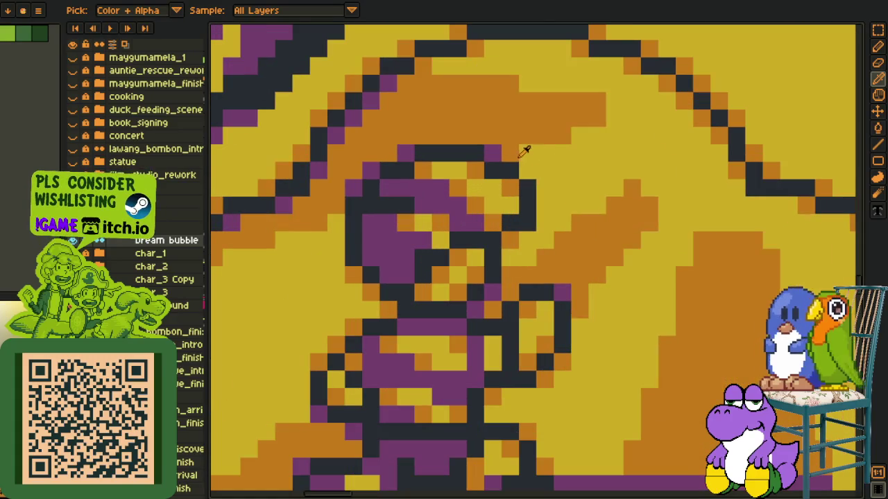
scroll(527, 170, down, 2)
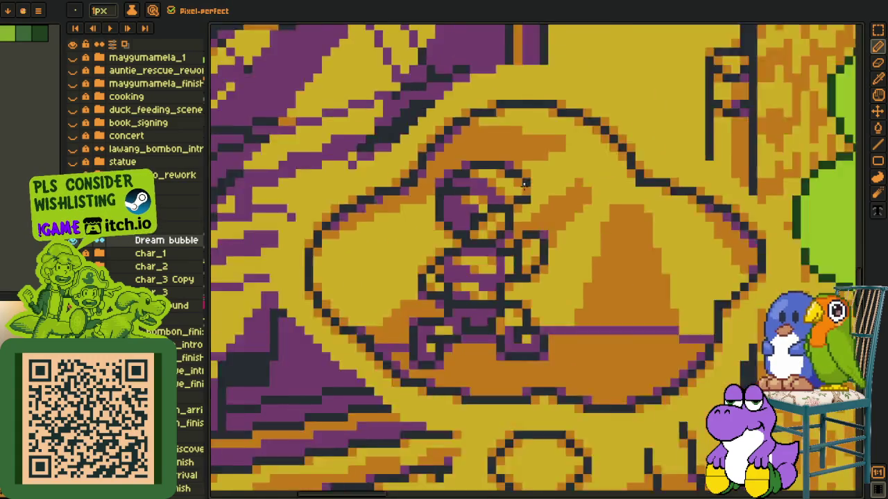
scroll(548, 194, down, 2)
scroll(556, 208, down, 2)
- Save the file and pan across the comic scene toward the upper panel
key(ctrl+s)
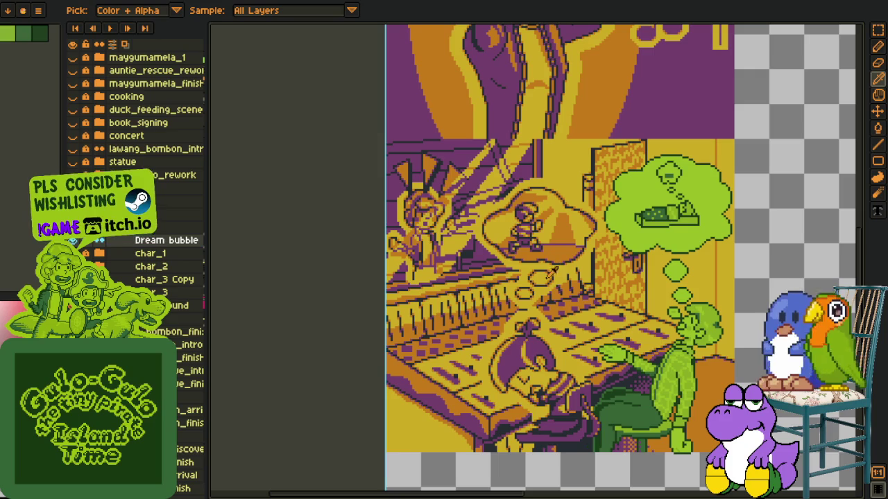
drag(568, 308, 482, 262)
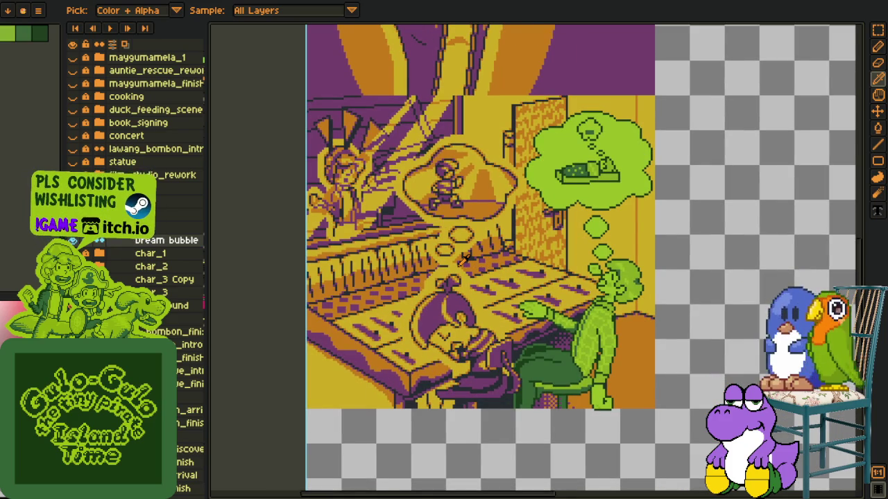
drag(465, 258, 456, 298)
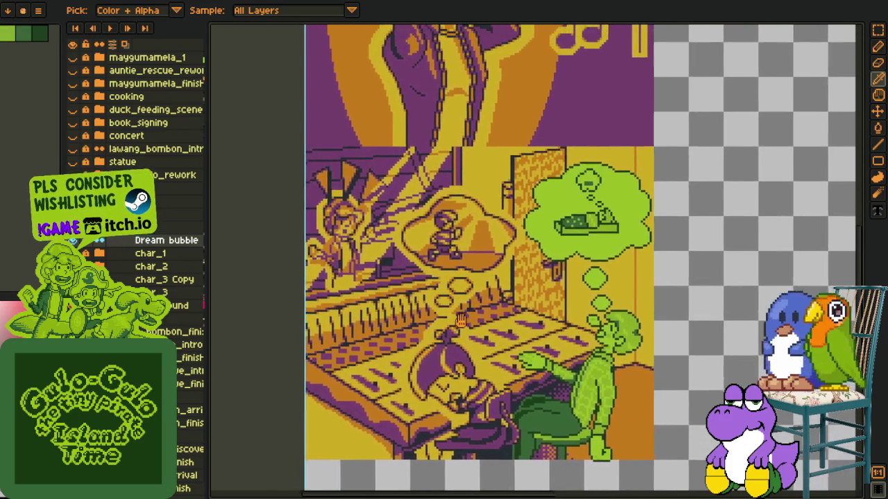
scroll(456, 299, down, 2)
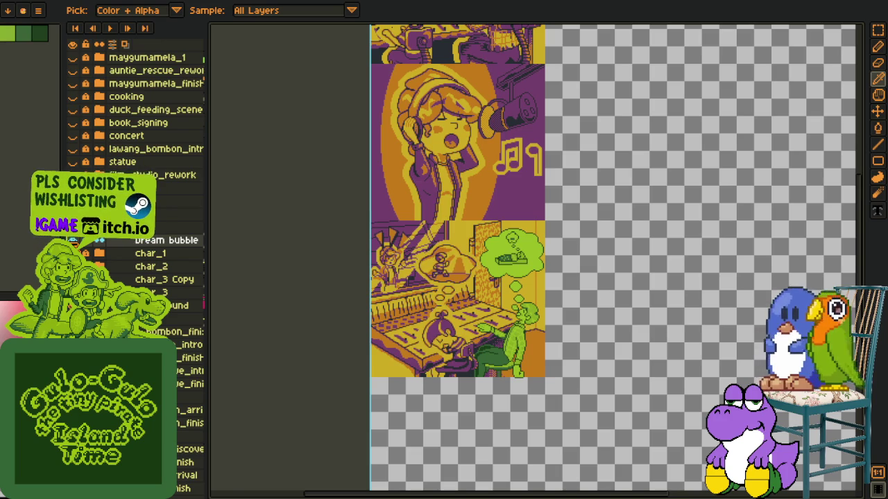
scroll(393, 251, up, 2)
- Collapse the Dream bubble and char_1 layer groups in the Layers panel
click(85, 253)
click(85, 254)
click(85, 254)
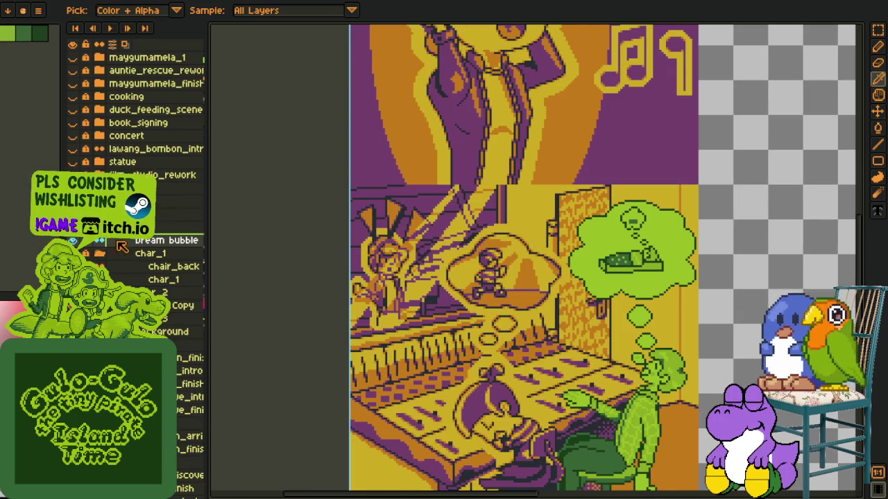
click(100, 253)
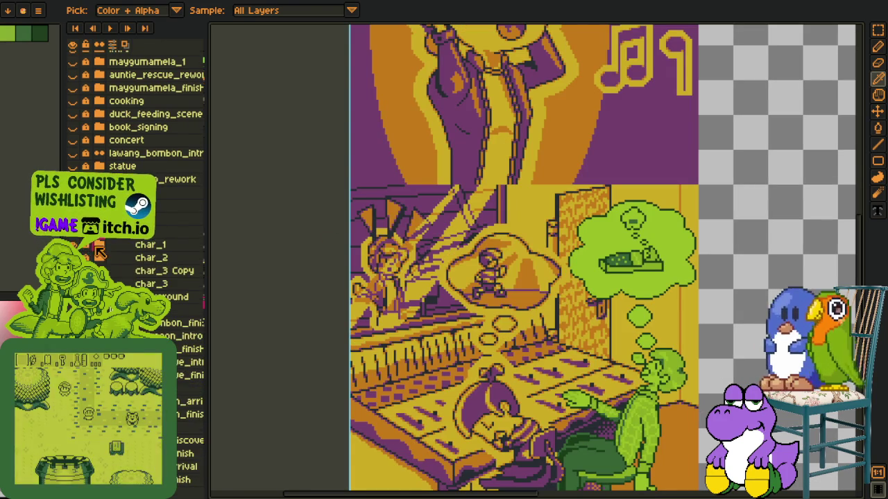
- Centre the piano panel in the view and save again
mouse_move(492, 327)
mouse_down()
mouse_move(469, 209)
mouse_move(447, 220)
mouse_up()
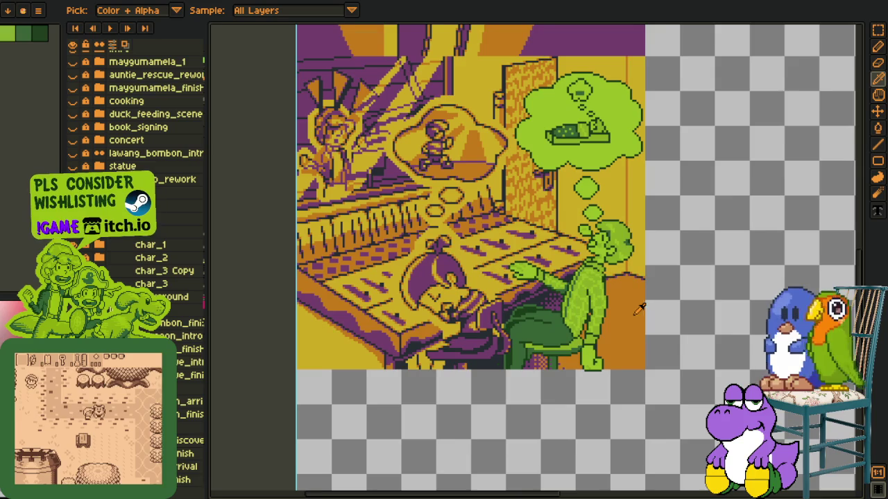
drag(642, 336, 615, 331)
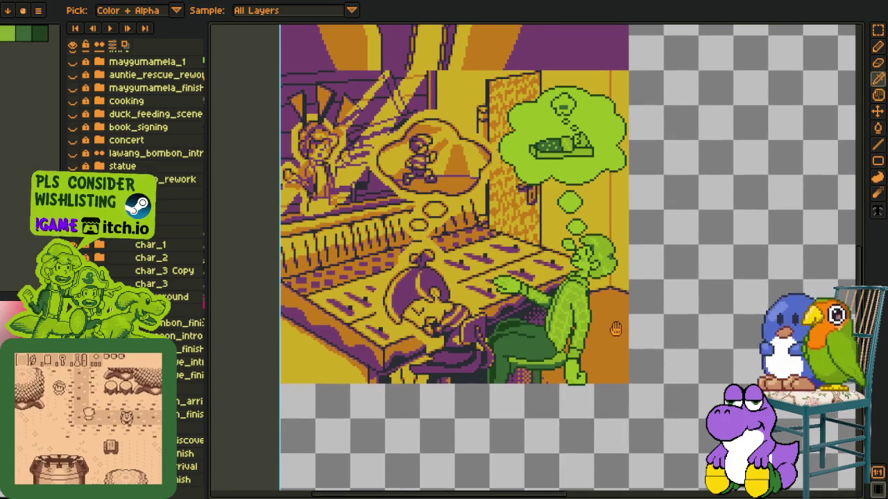
key(h)
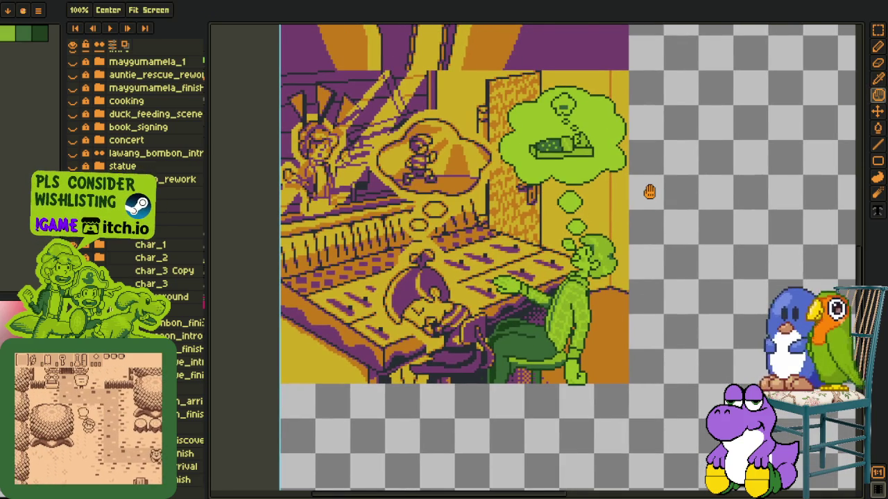
scroll(649, 192, down, 2)
key(ctrl+s)
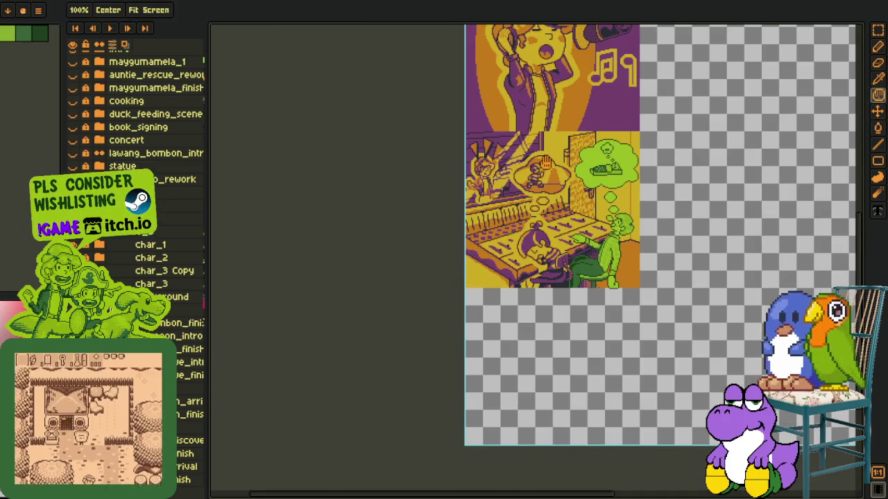
key(m)
scroll(546, 162, up, 2)
scroll(546, 162, up, 2)
scroll(546, 162, up, 1)
mouse_move(346, 102)
mouse_down()
mouse_move(664, 451)
mouse_move(634, 342)
mouse_up()
scroll(696, 423, down, 1)
scroll(744, 350, down, 2)
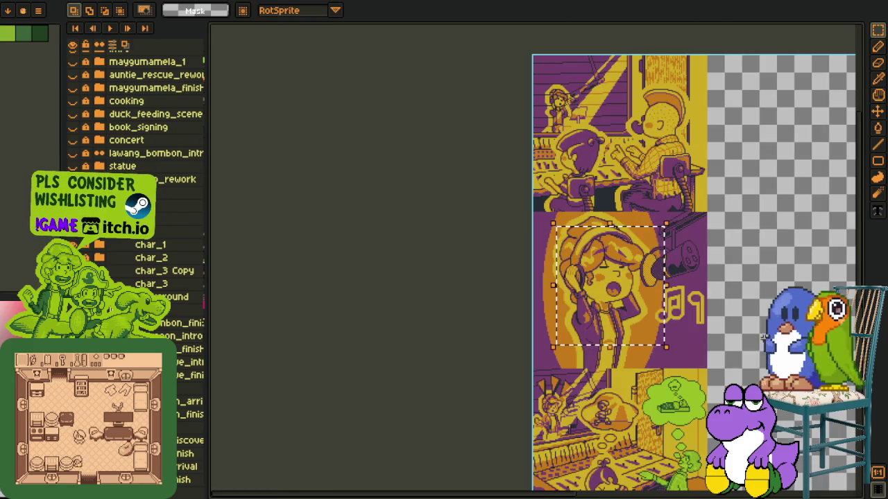
mouse_move(738, 366)
mouse_down()
mouse_move(685, 327)
mouse_move(674, 258)
mouse_up()
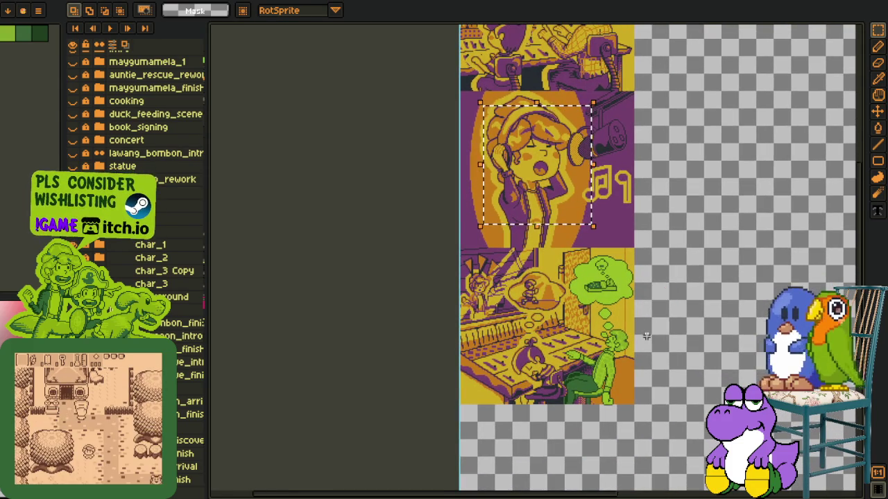
scroll(645, 337, up, 1)
scroll(648, 391, up, 1)
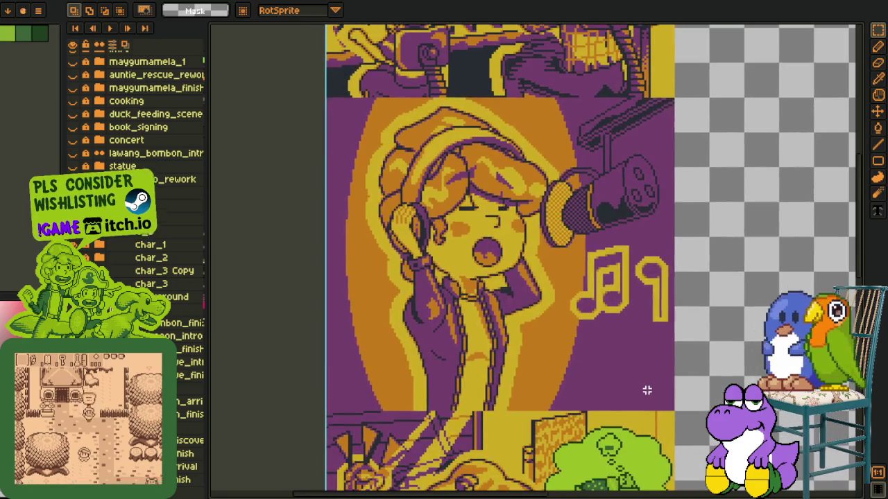
mouse_move(610, 409)
mouse_down()
mouse_move(595, 398)
mouse_move(595, 341)
mouse_move(616, 127)
mouse_move(598, 371)
mouse_up()
mouse_move(332, 59)
mouse_down()
mouse_move(407, 118)
mouse_move(545, 269)
mouse_up()
scroll(660, 239, down, 1)
drag(545, 339, 432, 270)
scroll(446, 279, up, 1)
drag(317, 179, 644, 480)
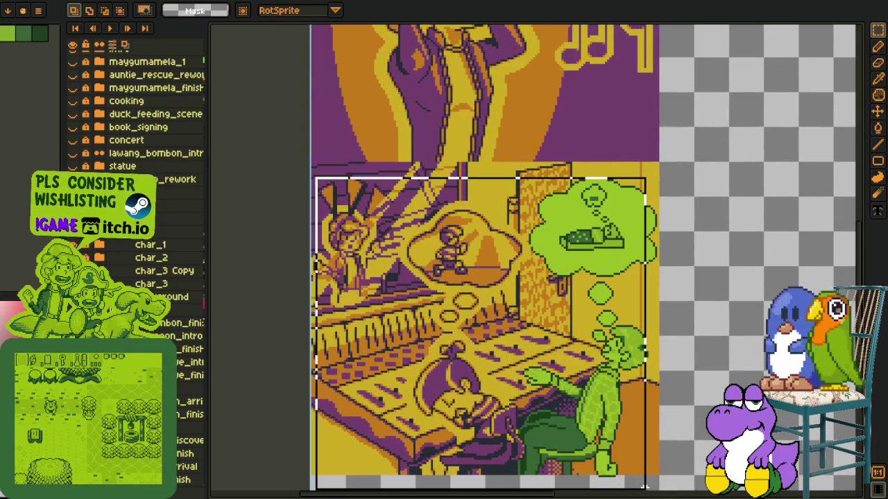
click(305, 230)
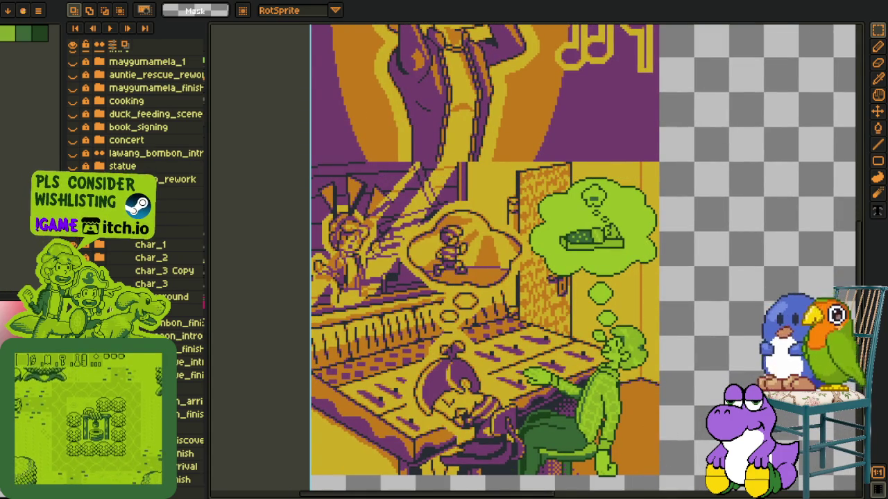
key(Return)
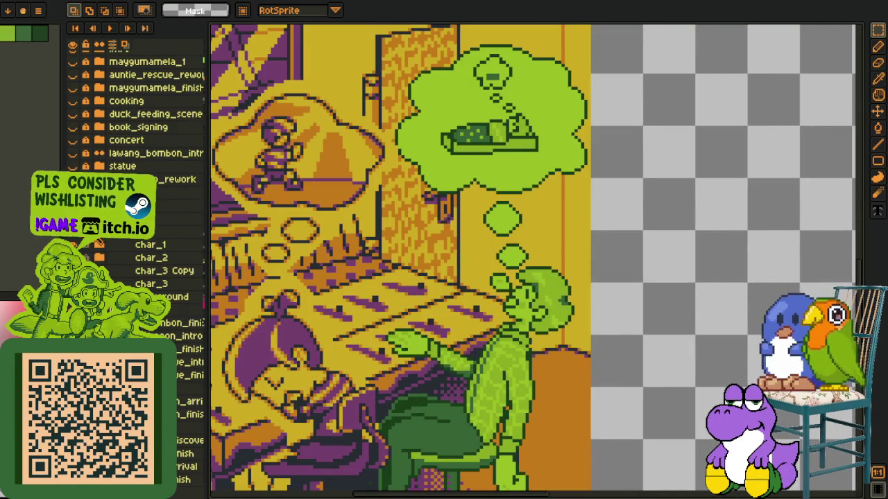
- Collapse the char layer groups so the intro, slide_3 and Song groups show
click(72, 232)
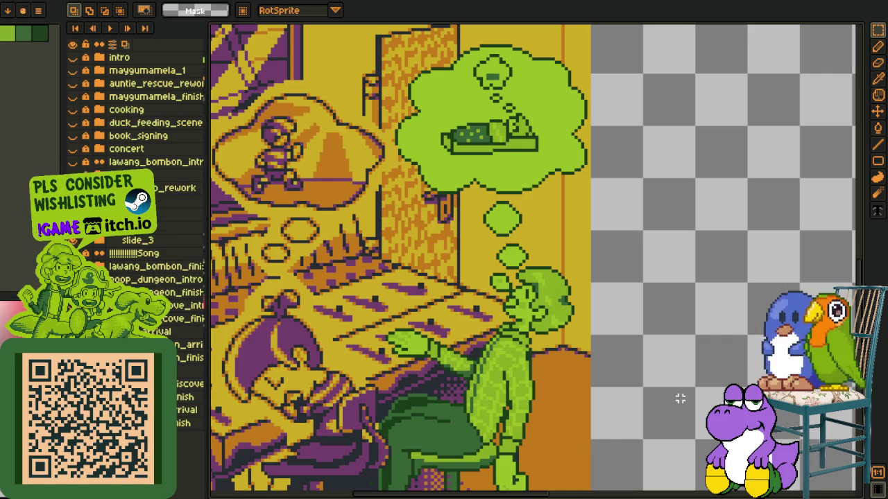
key(i)
scroll(611, 378, down, 1)
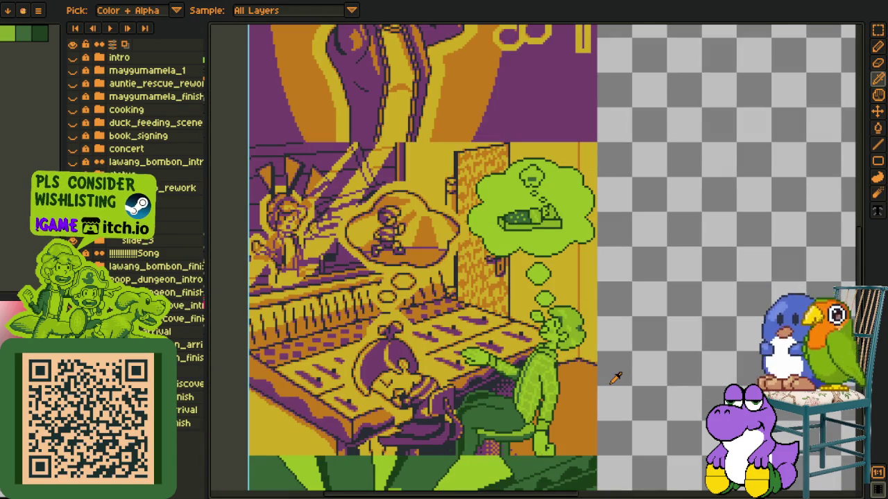
scroll(616, 378, down, 1)
scroll(616, 378, up, 1)
scroll(589, 430, up, 2)
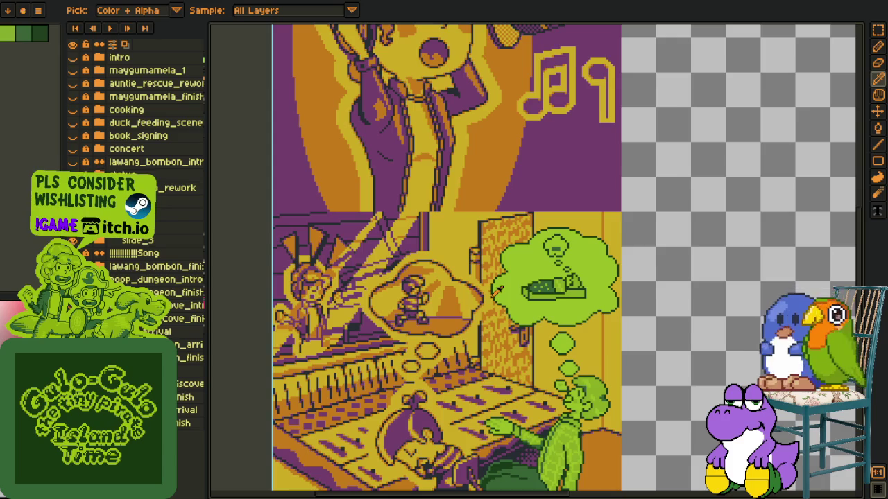
scroll(666, 265, down, 2)
mouse_move(566, 210)
mouse_down()
mouse_move(490, 276)
mouse_move(517, 393)
mouse_up()
scroll(490, 275, up, 2)
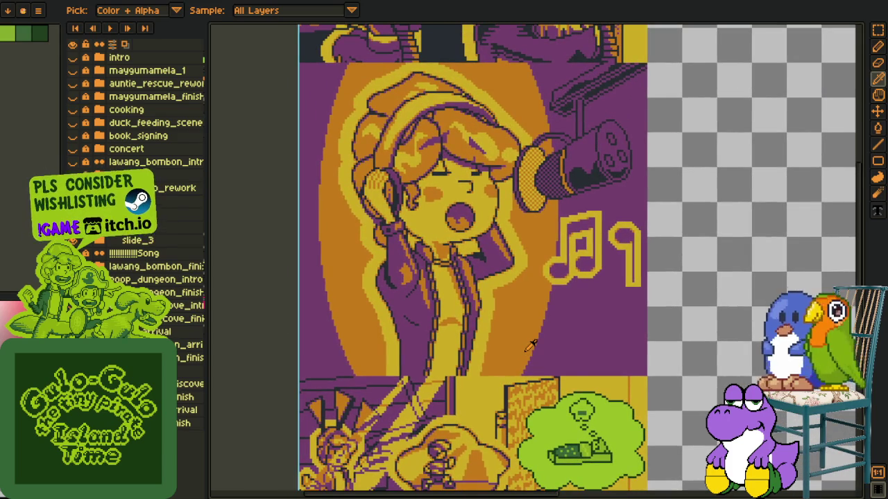